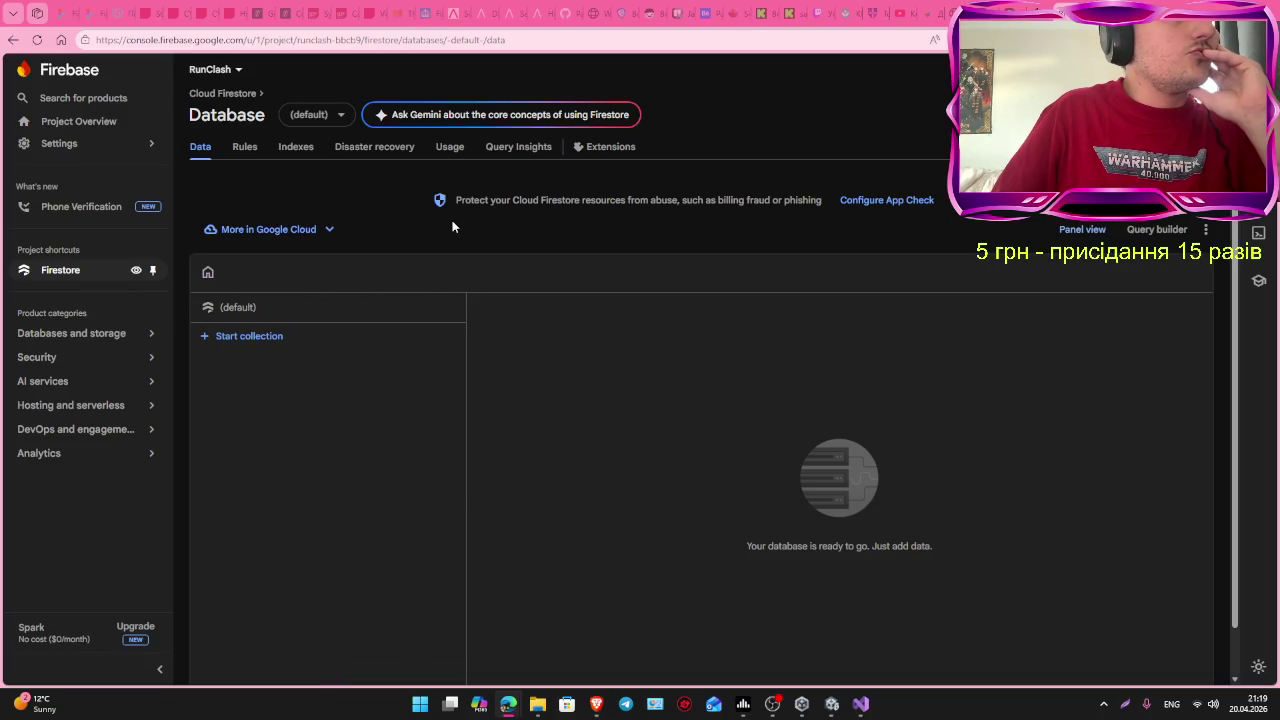
Step: Look through the Firestore extra Google Cloud options, then start and cancel a new collection
{"action": "left_click", "coordinate": [326, 229]}
{"action": "left_click", "coordinate": [610, 382]}
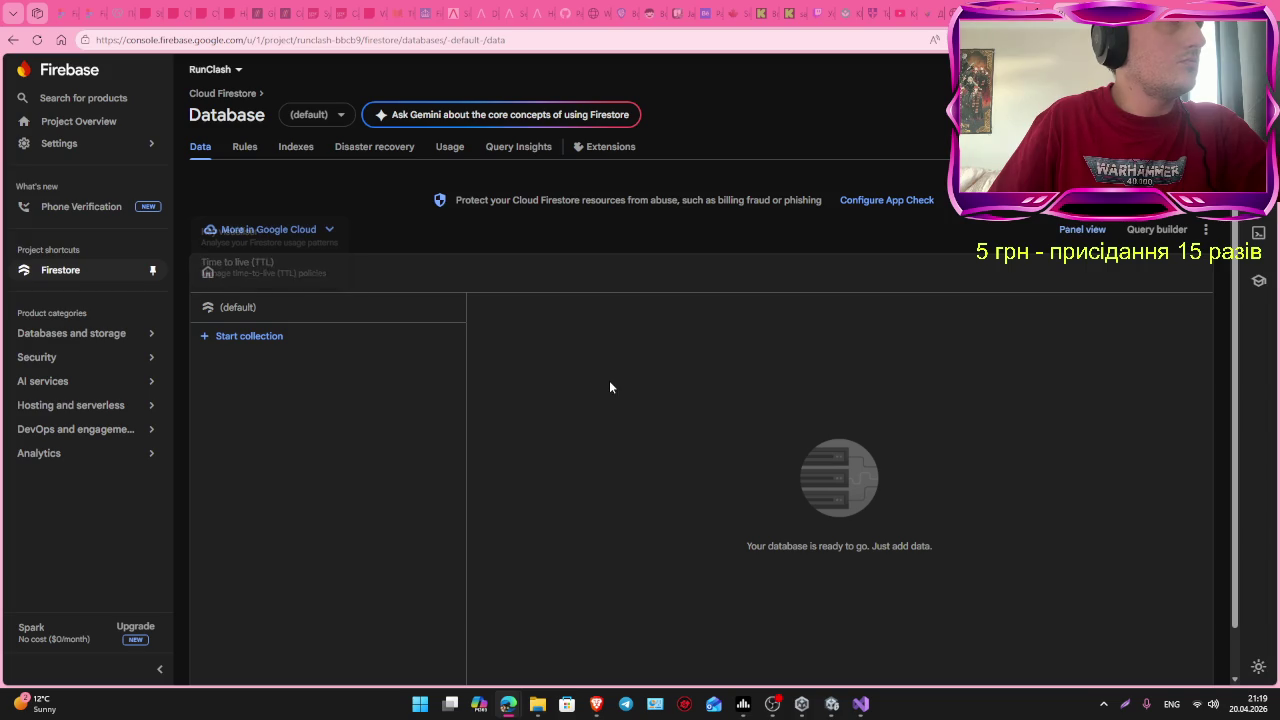
{"action": "left_click", "coordinate": [266, 336]}
{"action": "mouse_move", "coordinate": [481, 386]}
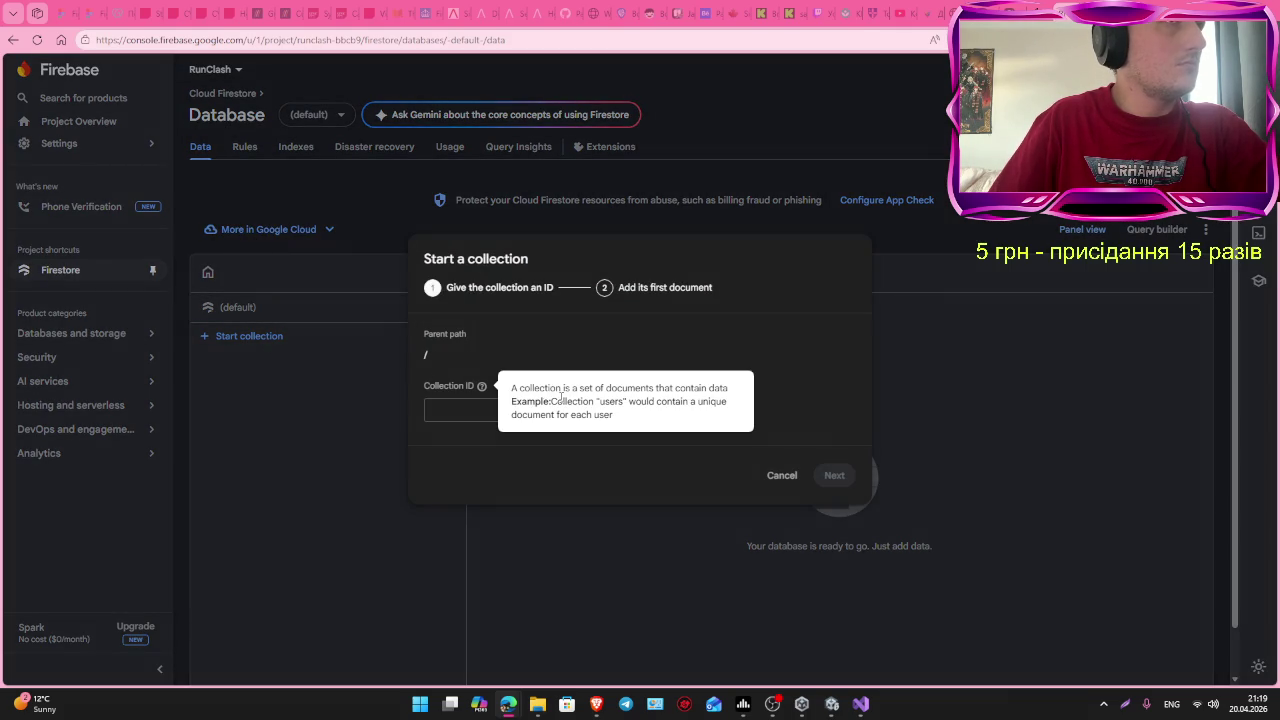
{"action": "left_click", "coordinate": [779, 476]}
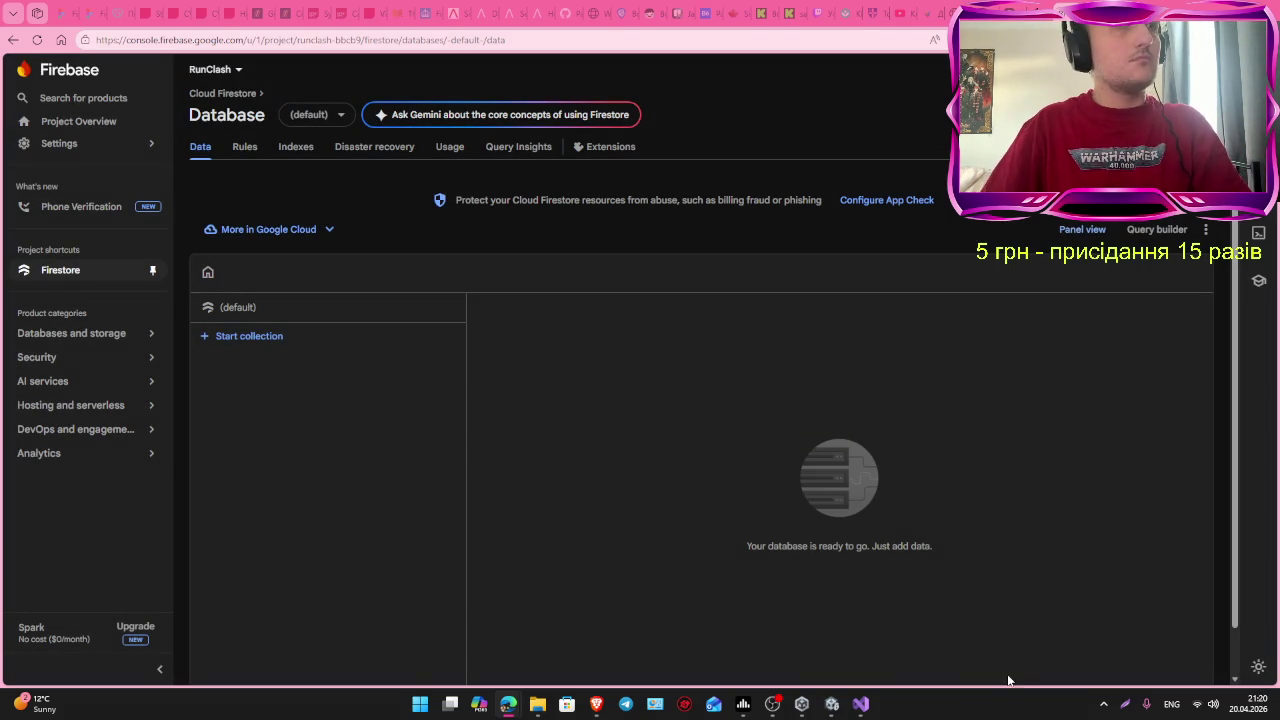
Step: Stop the AuthScene play-mode test in Unity and bring AuthManager.cs up in Visual Studio
{"action": "mouse_move", "coordinate": [831, 704]}
{"action": "left_click", "coordinate": [834, 668]}
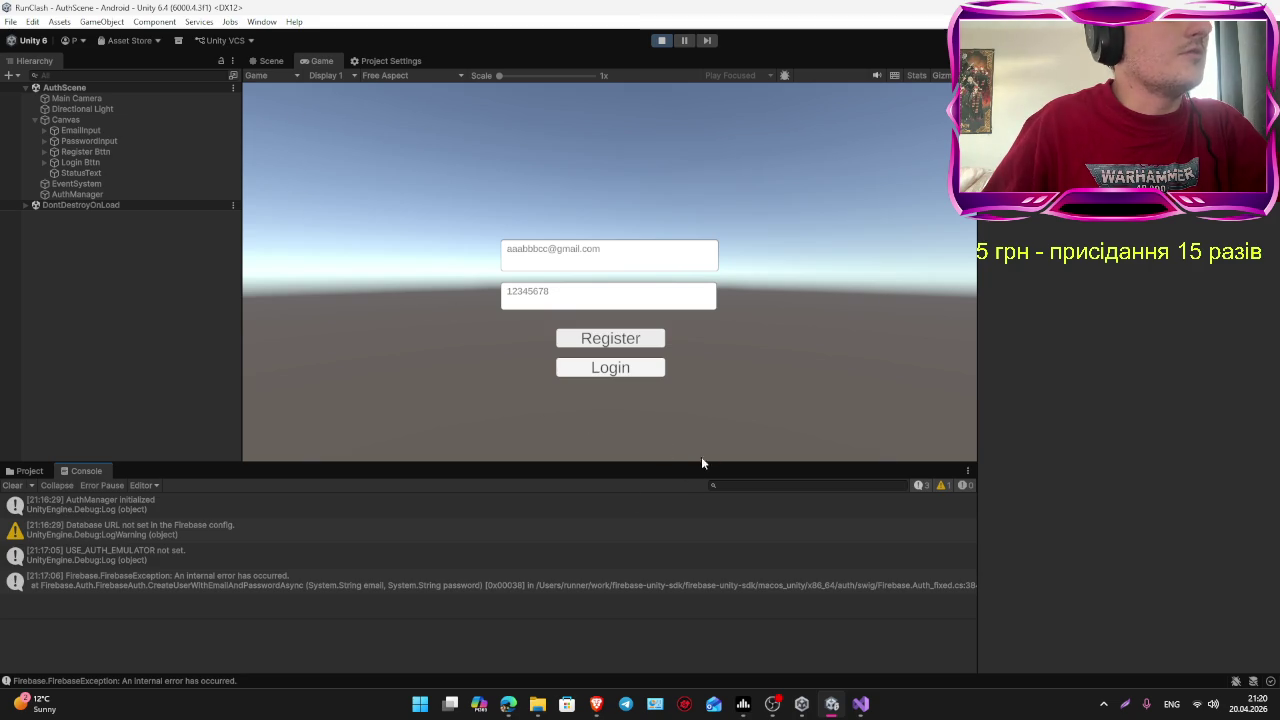
{"action": "left_click", "coordinate": [662, 41]}
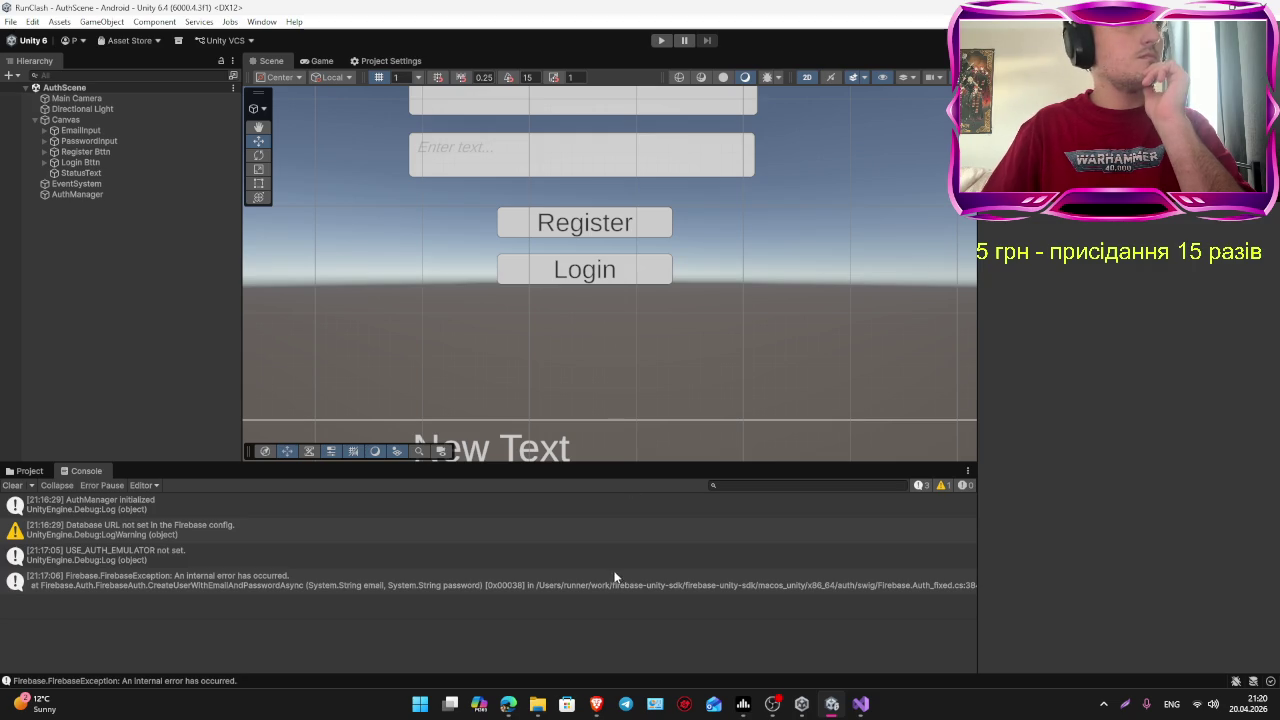
{"action": "left_click", "coordinate": [859, 704]}
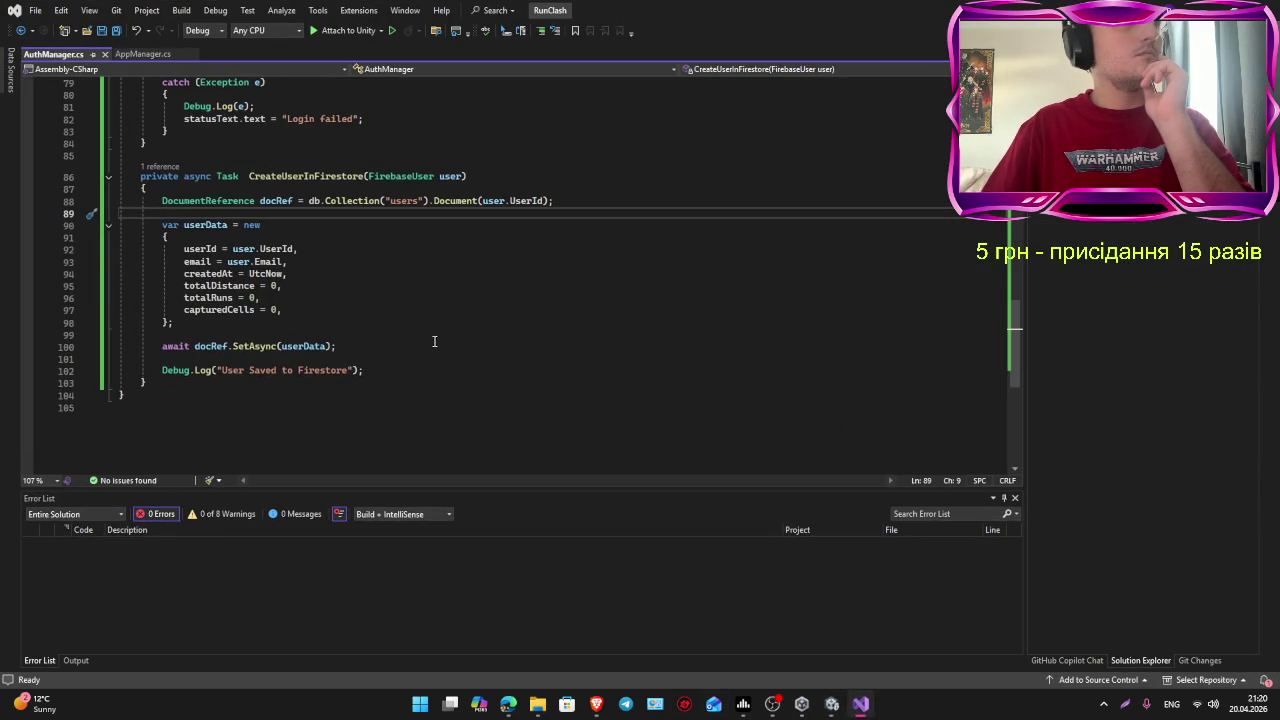
{"action": "scroll", "coordinate": [449, 320], "scroll_direction": "up", "scroll_amount": 10}
{"action": "scroll", "coordinate": [432, 344], "scroll_direction": "up", "scroll_amount": 3}
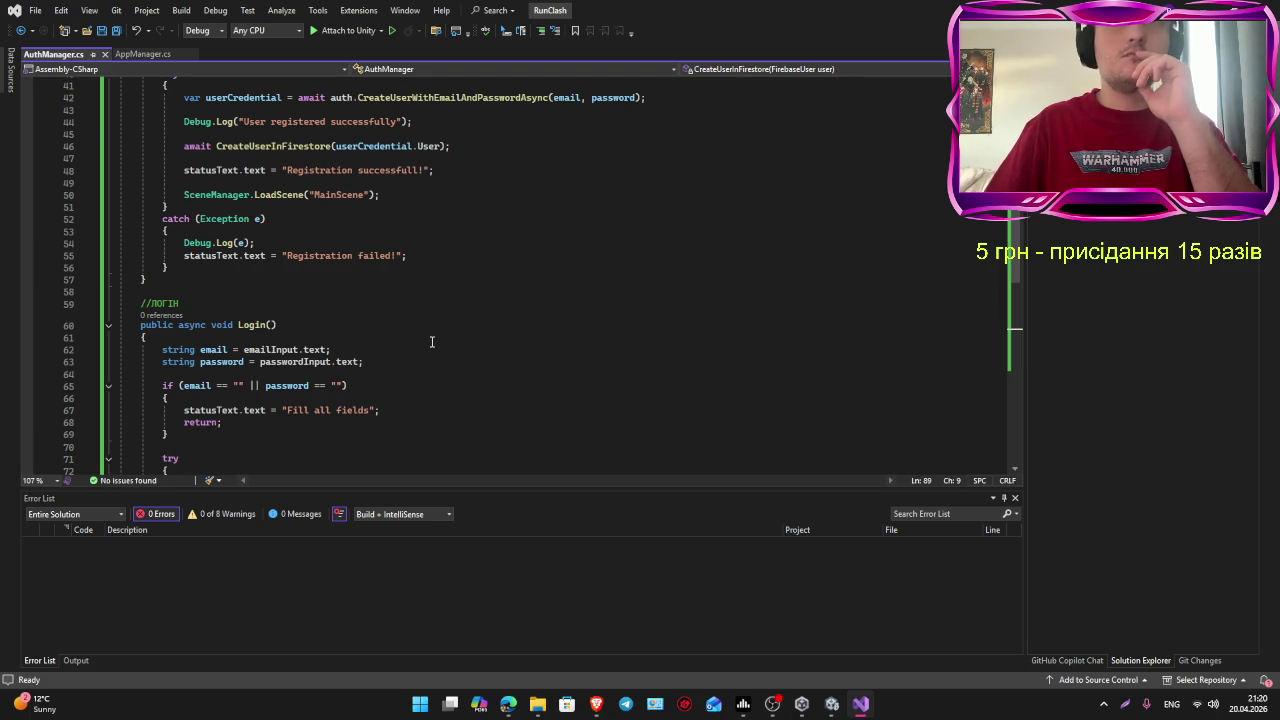
{"action": "scroll", "coordinate": [198, 297], "scroll_direction": "up", "scroll_amount": 7}
{"action": "scroll", "coordinate": [198, 297], "scroll_direction": "up", "scroll_amount": 7}
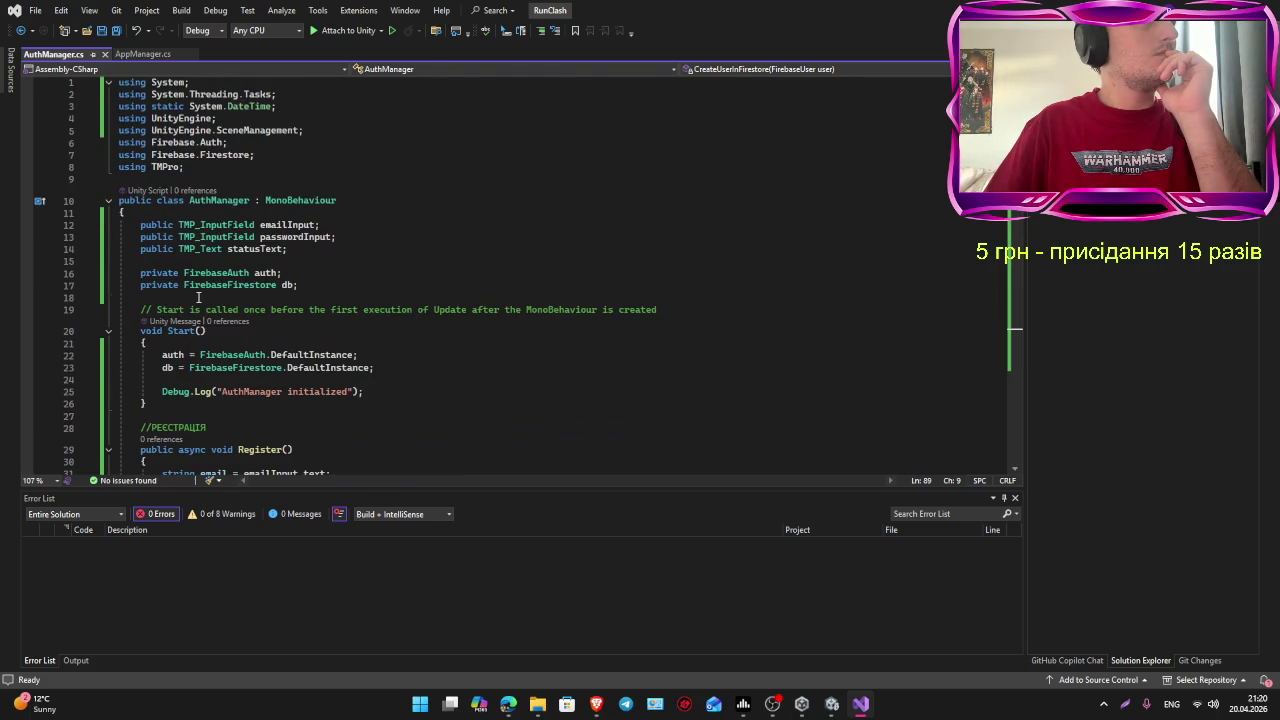
{"action": "scroll", "coordinate": [244, 245], "scroll_direction": "down", "scroll_amount": 3}
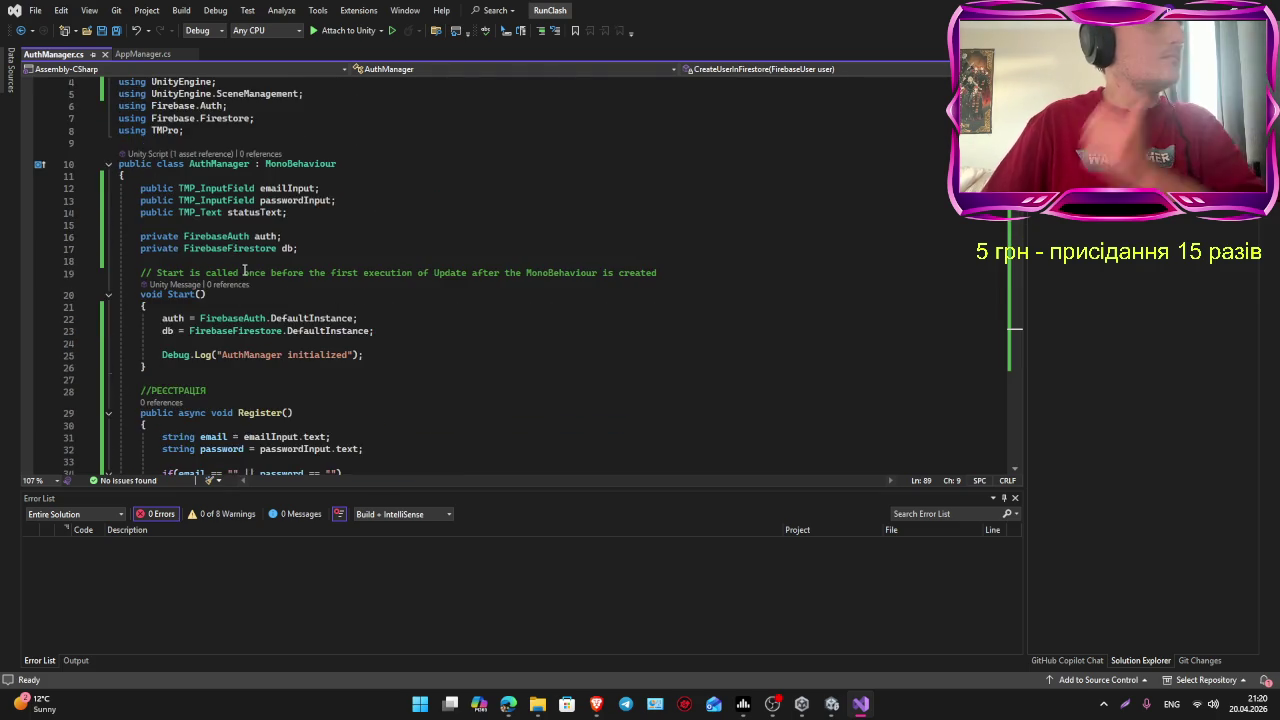
{"action": "scroll", "coordinate": [204, 354], "scroll_direction": "up", "scroll_amount": 3}
{"action": "scroll", "coordinate": [204, 354], "scroll_direction": "down", "scroll_amount": 1}
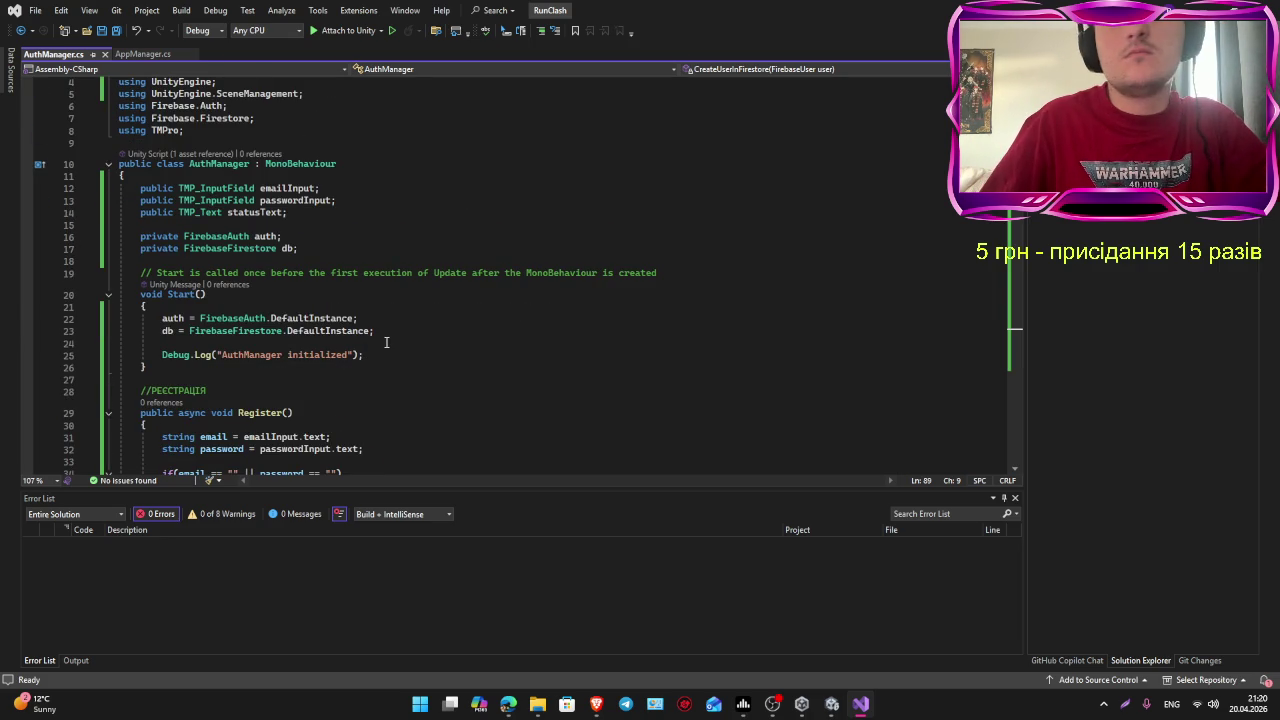
{"action": "left_click", "coordinate": [387, 354]}
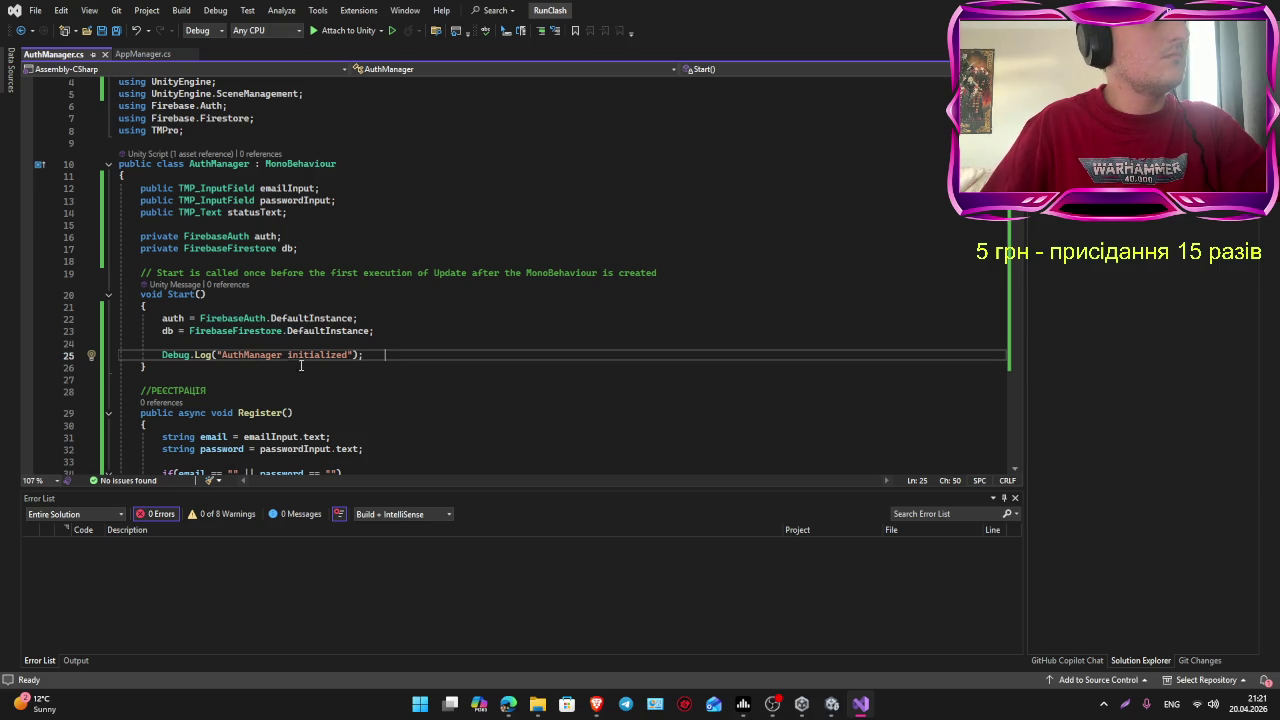
{"action": "key", "text": "Left"}
{"action": "key", "text": "Left"}
{"action": "key", "text": "Left"}
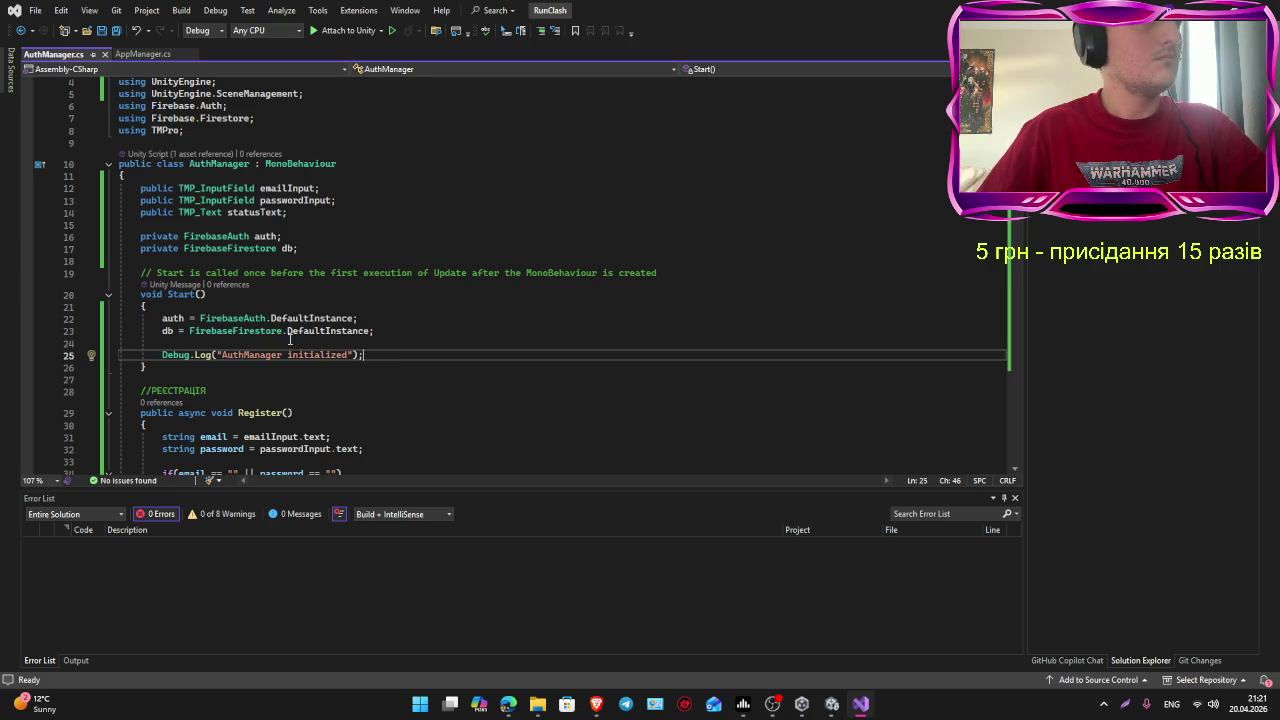
{"action": "left_click", "coordinate": [388, 330]}
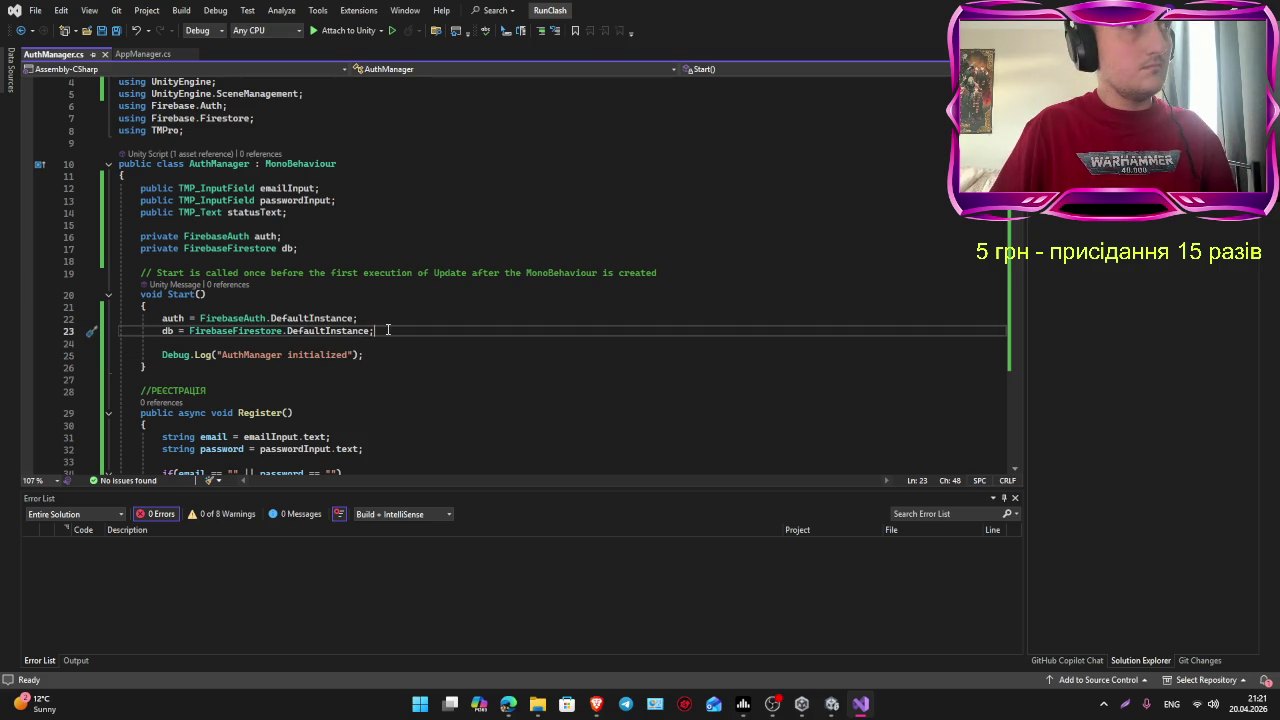
Step: In Start(), add an auth.CurrentUser != null check that logs "User already logged in"
{"action": "key", "text": "Return"}
{"action": "key", "text": "Return"}
{"action": "type", "text": "if(auth"}
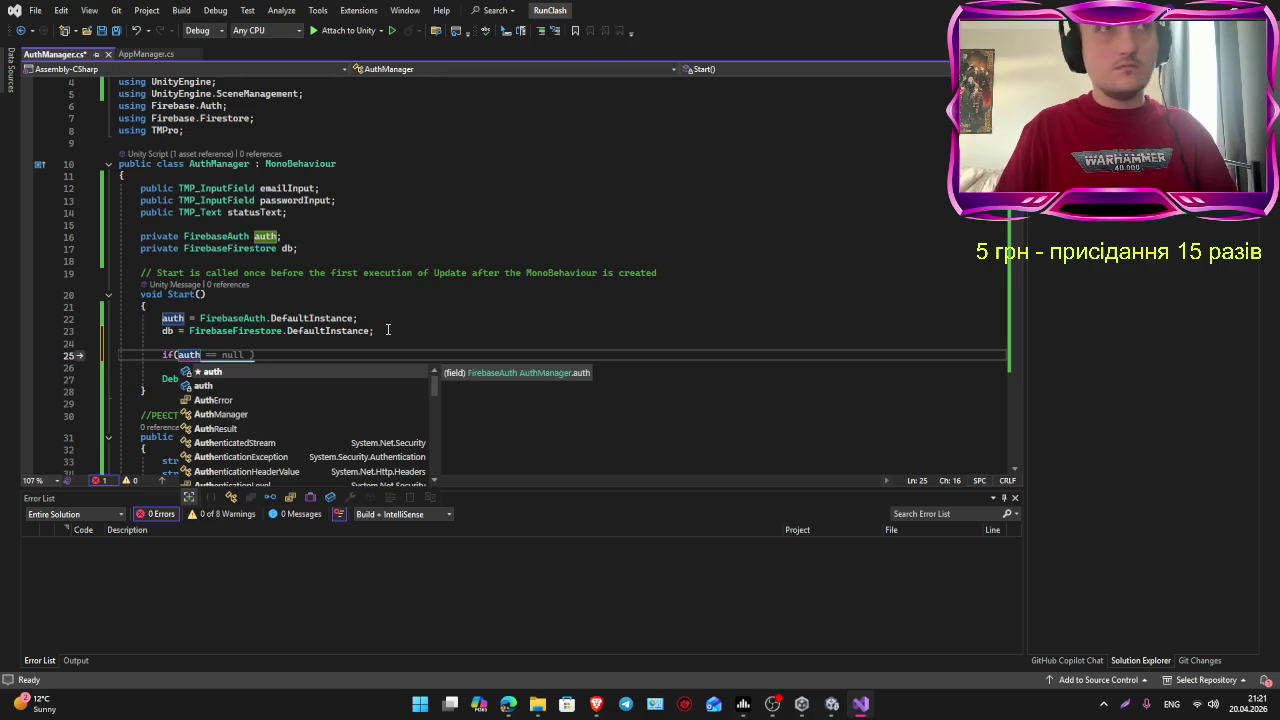
{"action": "type", "text": ".Cu"}
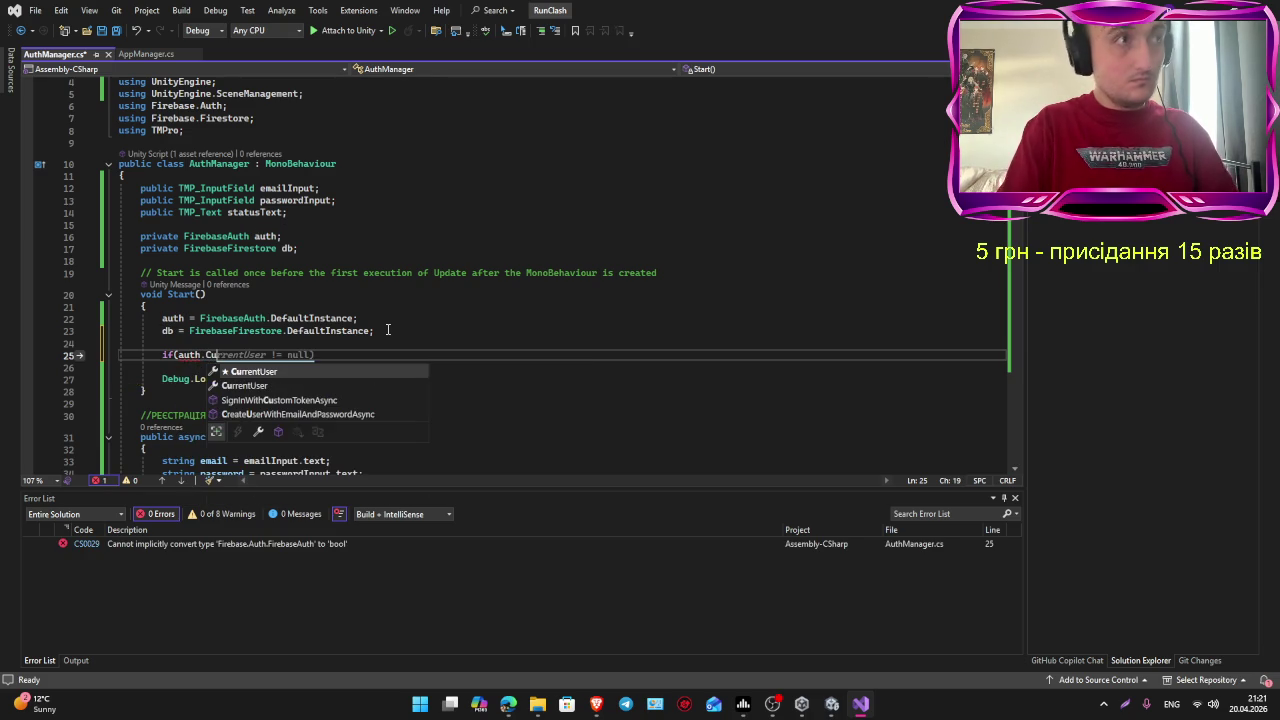
{"action": "key", "text": "Tab"}
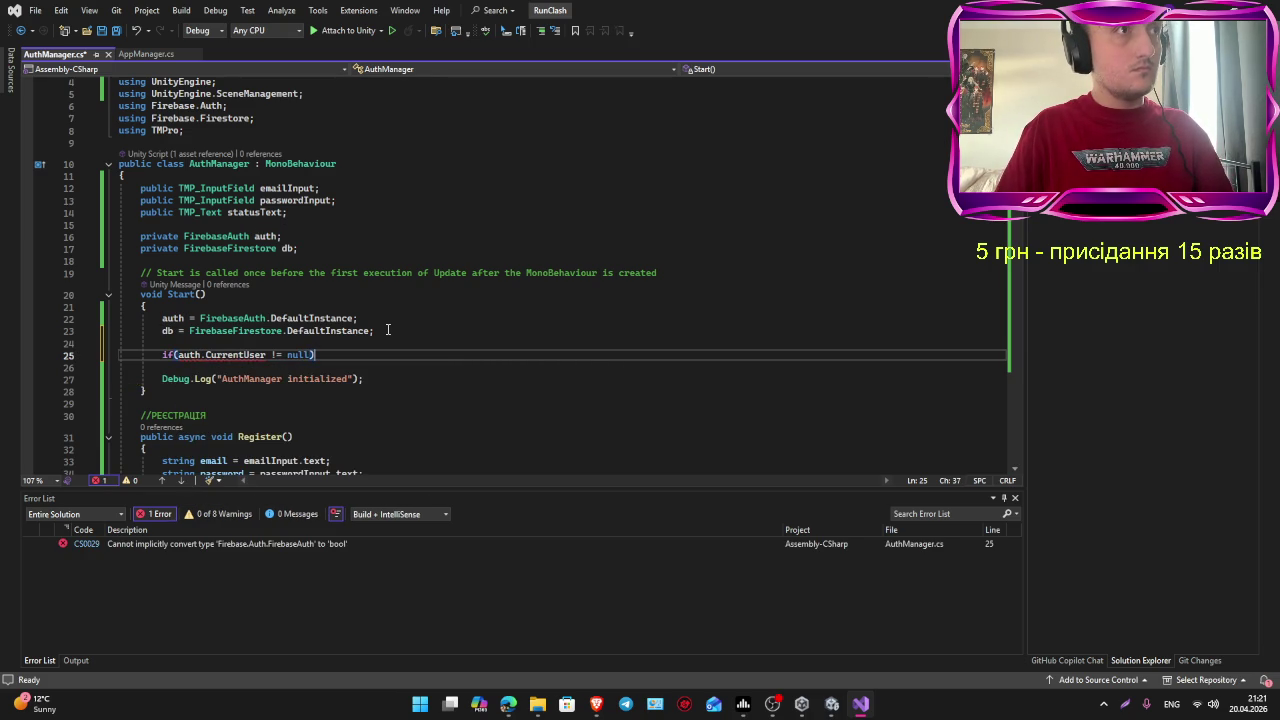
{"action": "key", "text": "Return"}
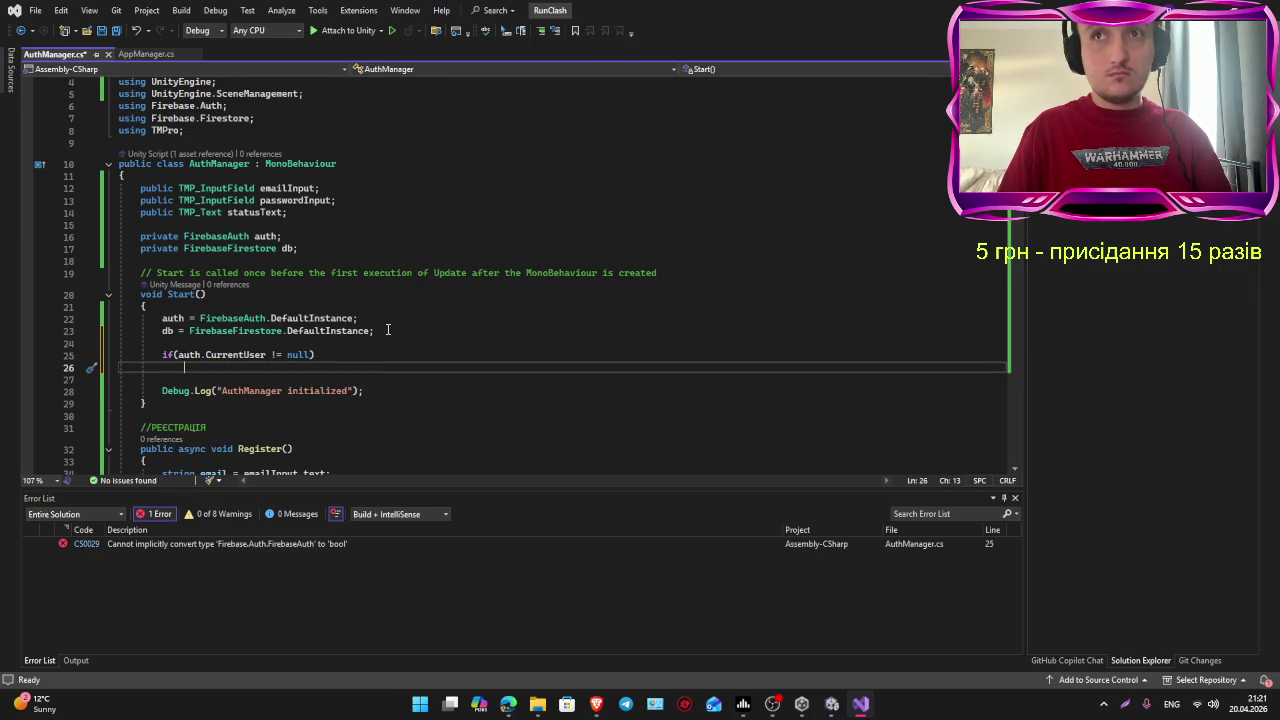
{"action": "type", "text": "{"}
{"action": "key", "text": "Return"}
{"action": "type", "text": "Debug"}
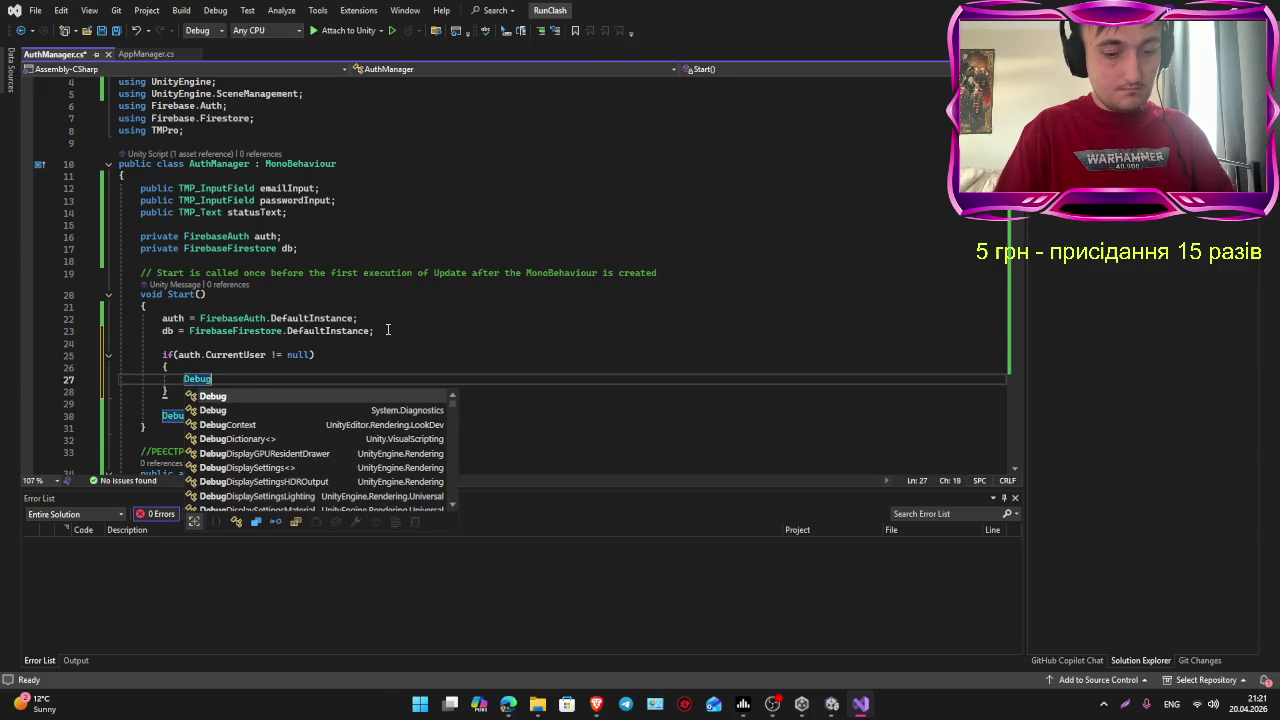
{"action": "type", "text": ".Log(\"User already logged in"}
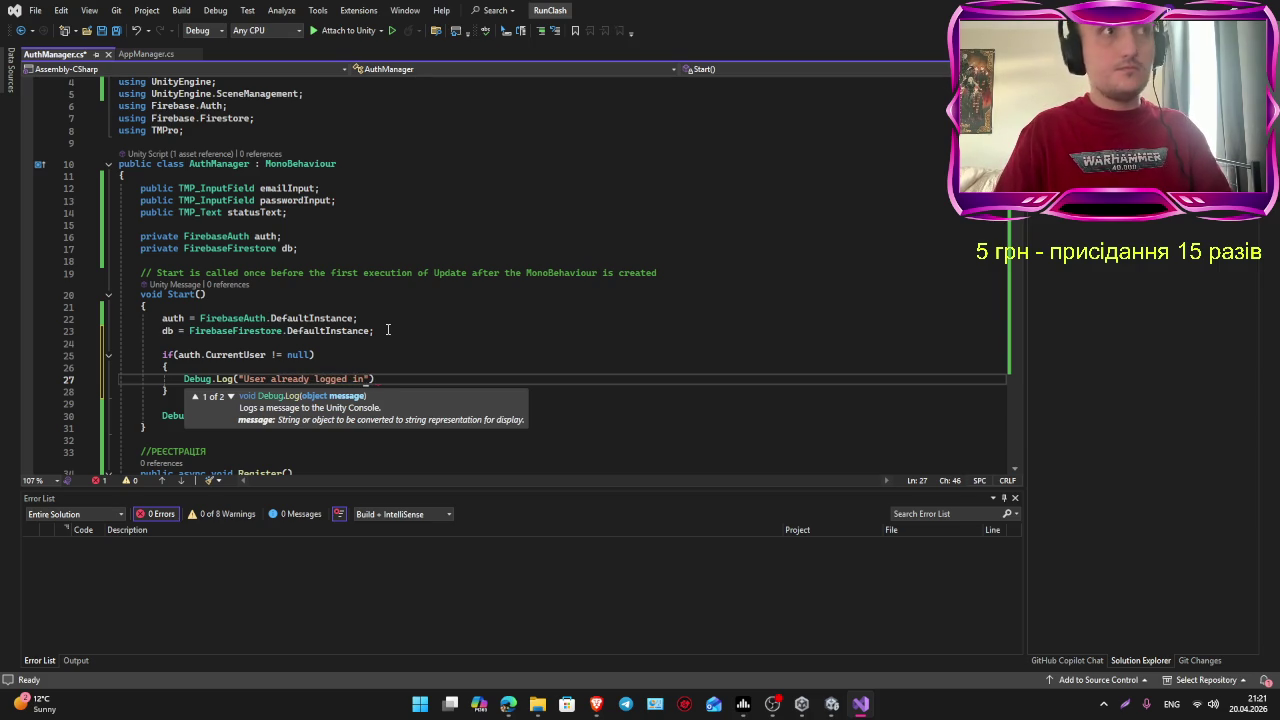
{"action": "key", "text": "End"}
{"action": "type", "text": ";"}
{"action": "key", "text": "Return"}
{"action": "key", "text": "Return"}
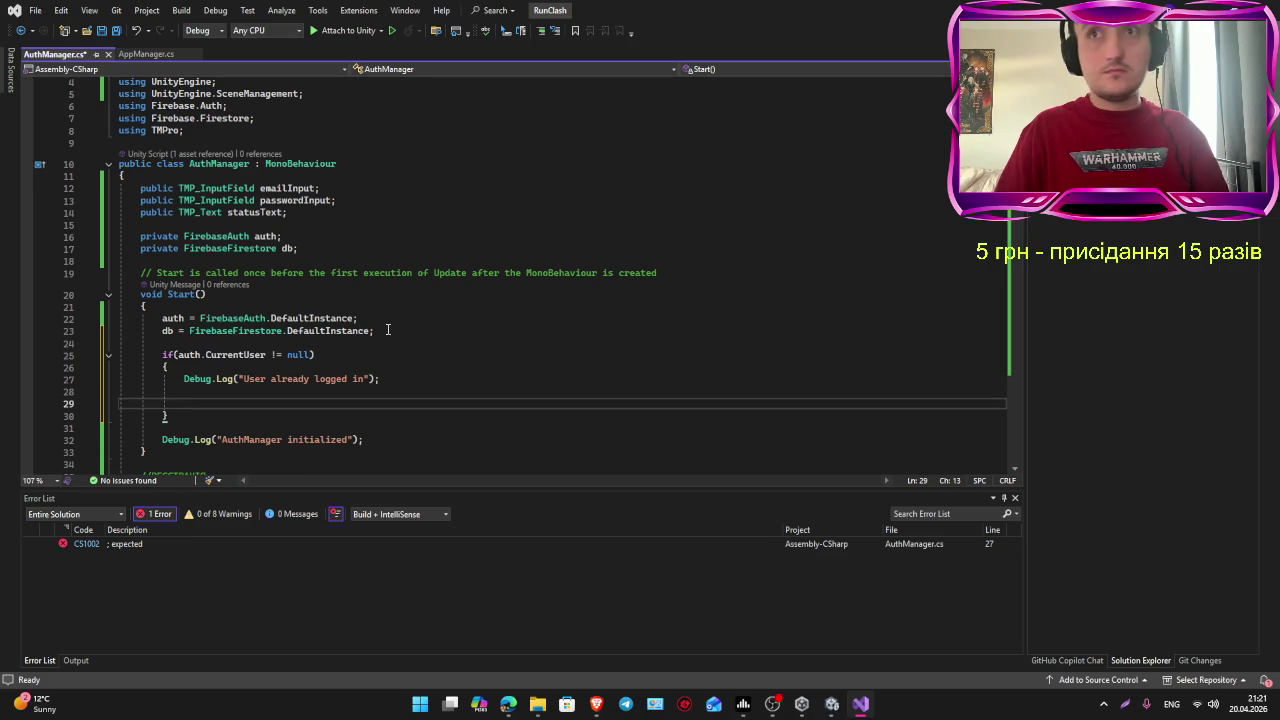
Step: Inside that check, call SceneManager.LoadScene("MainScene") and save the script
{"action": "type", "text": "Scene"}
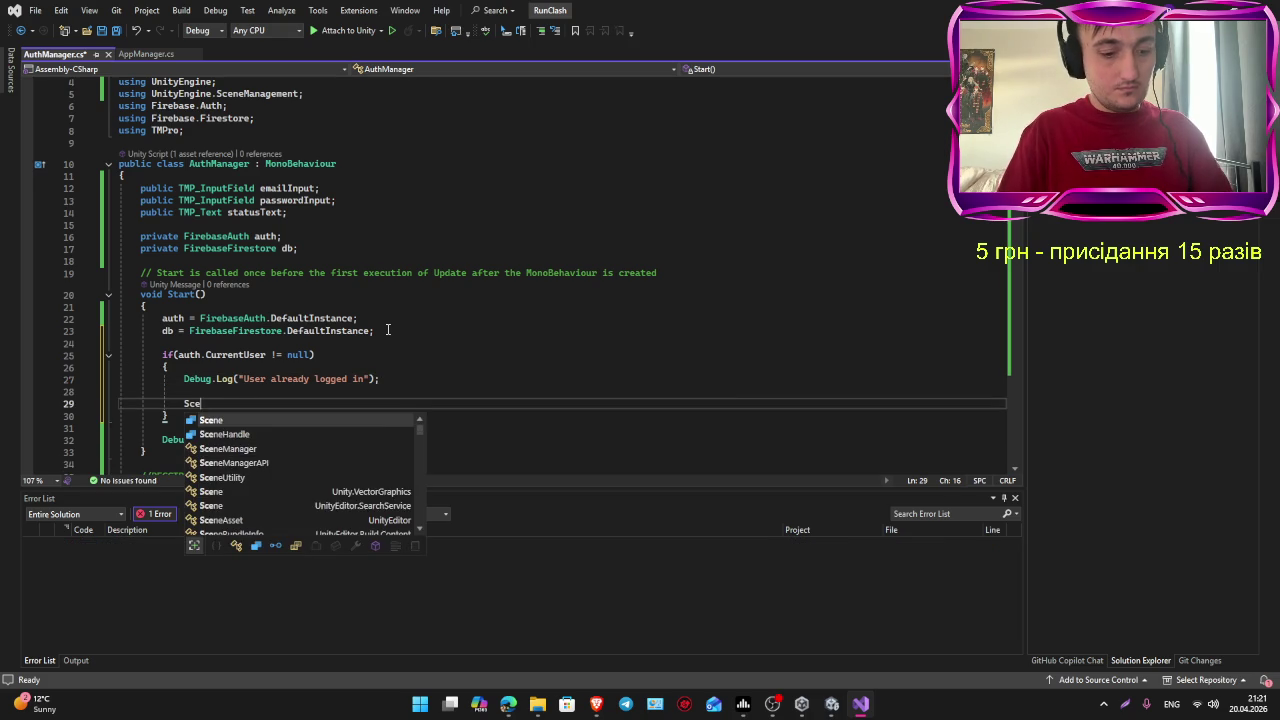
{"action": "key", "text": "Escape"}
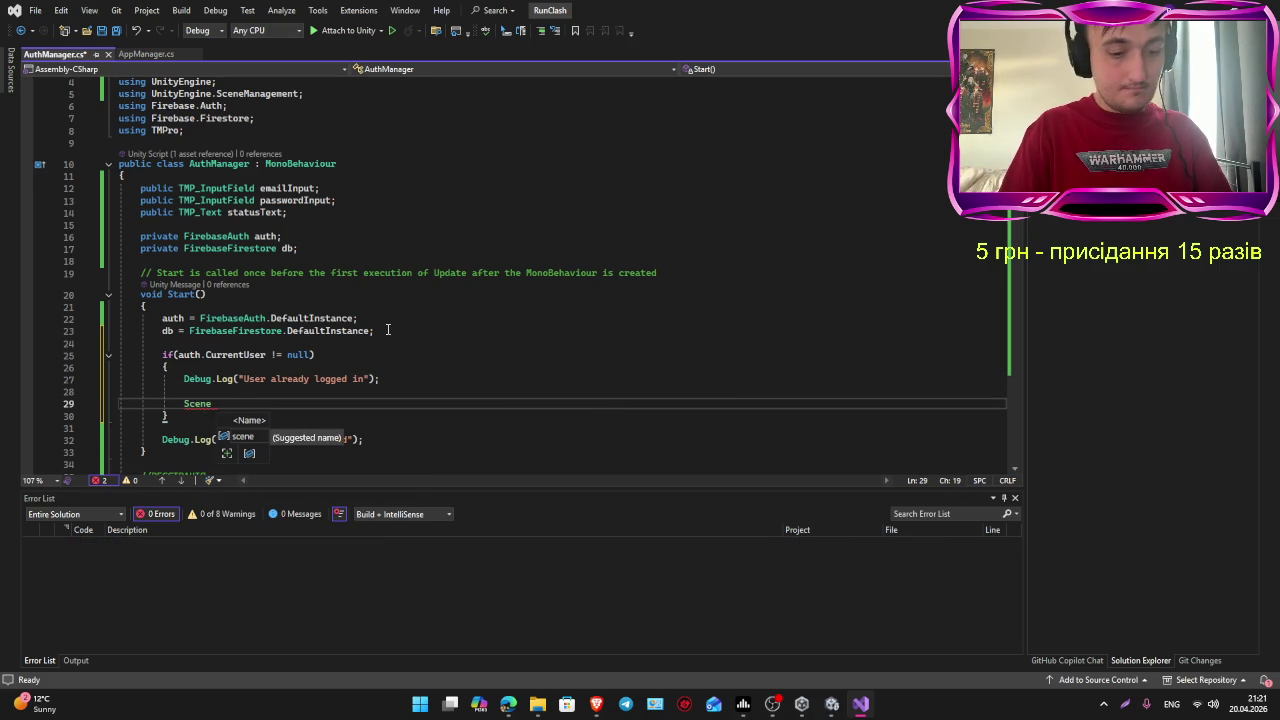
{"action": "type", "text": "Manag"}
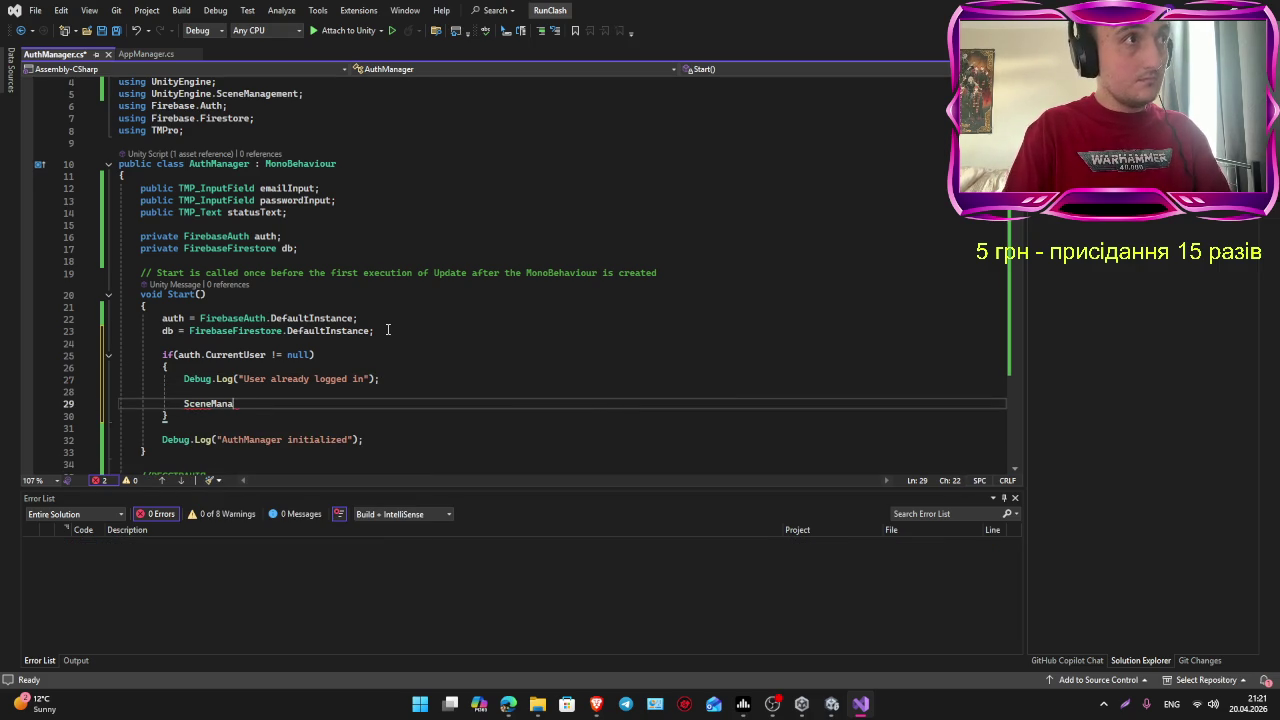
{"action": "type", "text": "er"}
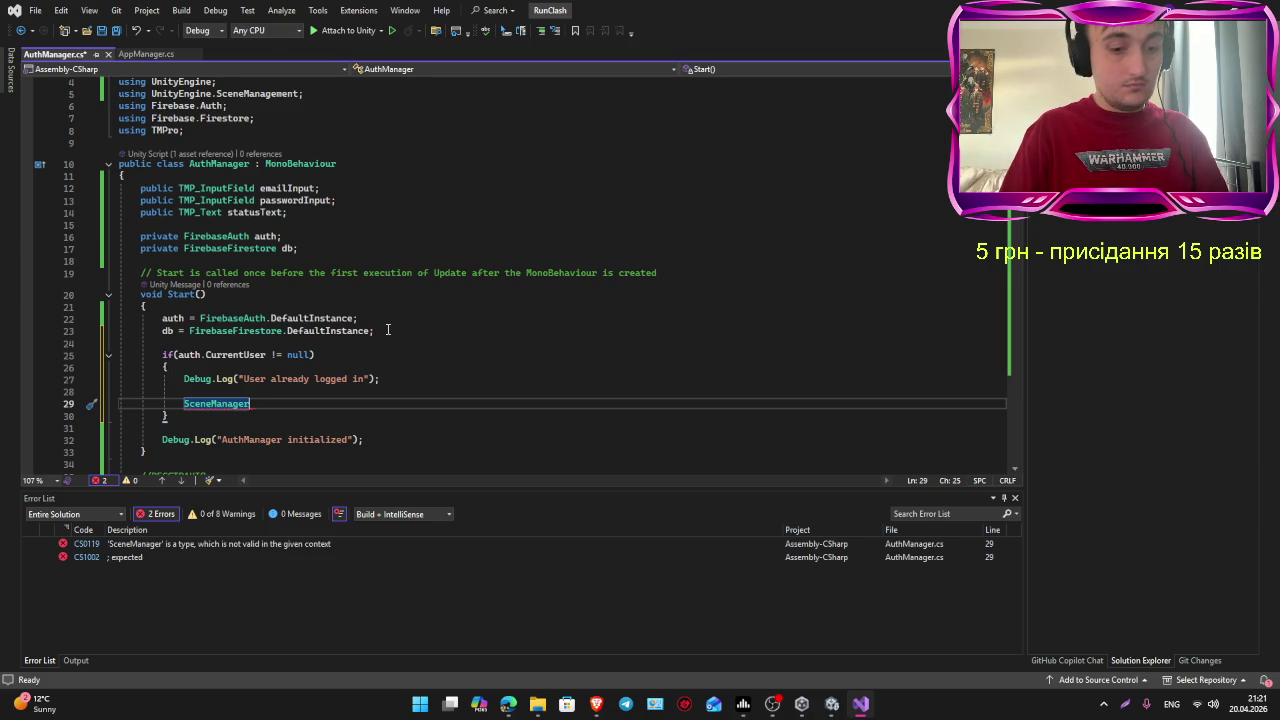
{"action": "type", "text": ".Lo"}
{"action": "key", "text": "Tab"}
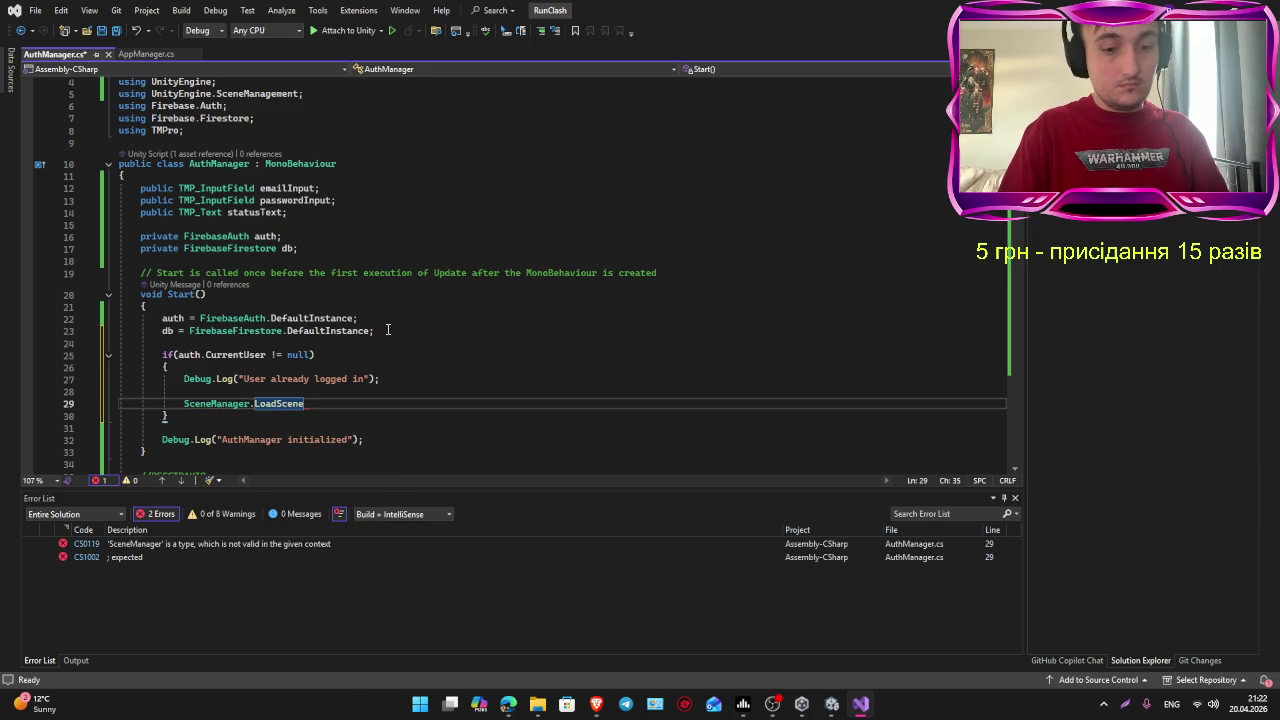
{"action": "type", "text": "(\"MainScene\")"}
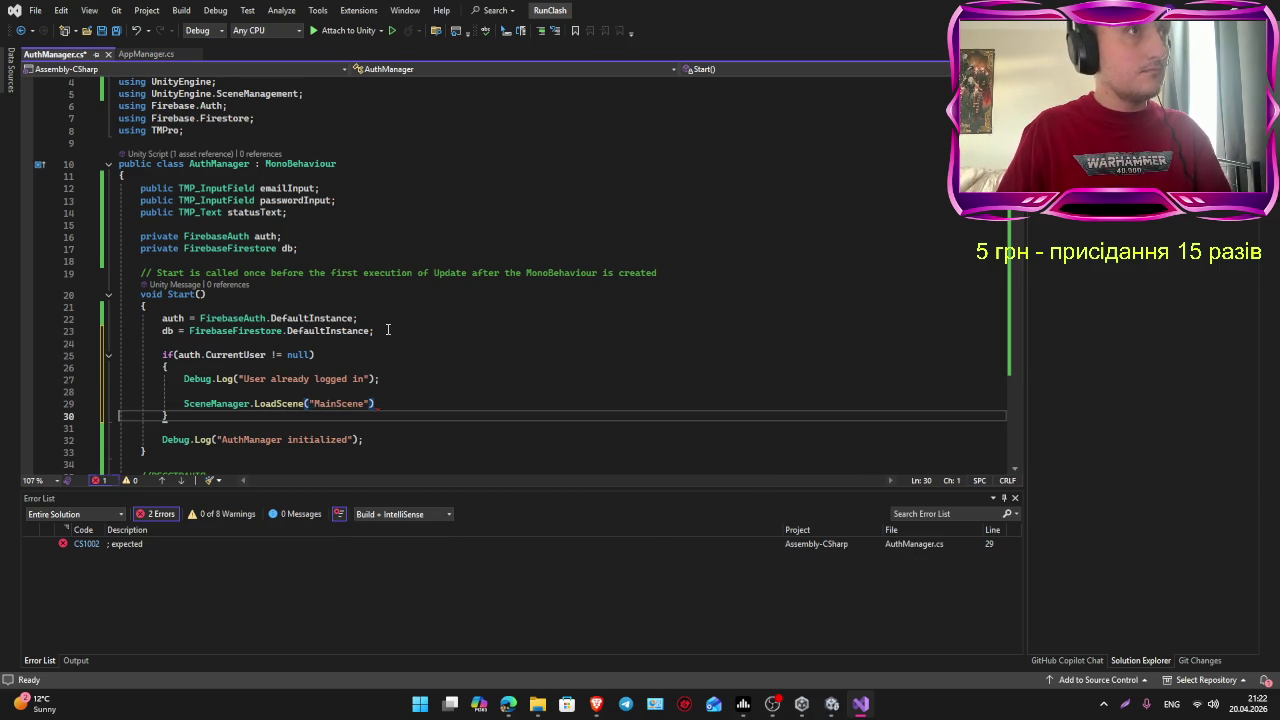
{"action": "type", "text": ";"}
{"action": "key", "text": "ctrl+s"}
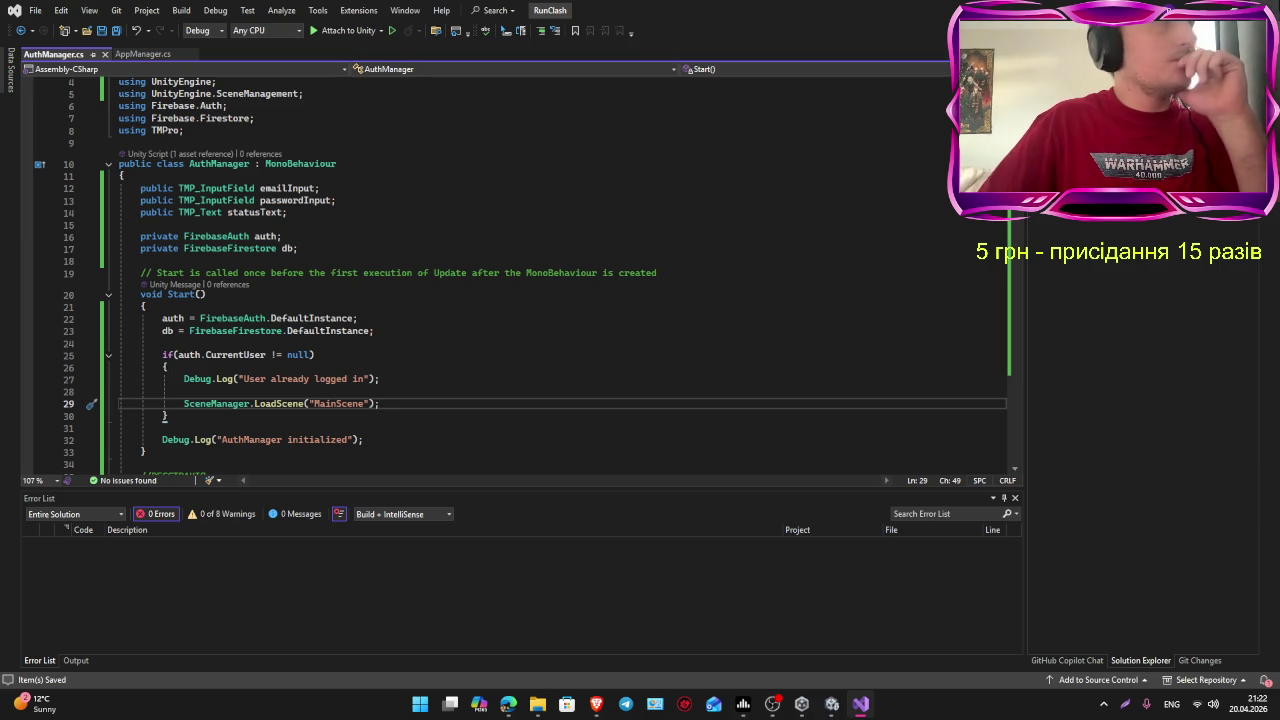
{"action": "key", "text": "super+Down"}
Step: Play the auth scene, enter a test e-mail and password, and attempt registration
{"action": "key", "text": "alt+Tab"}
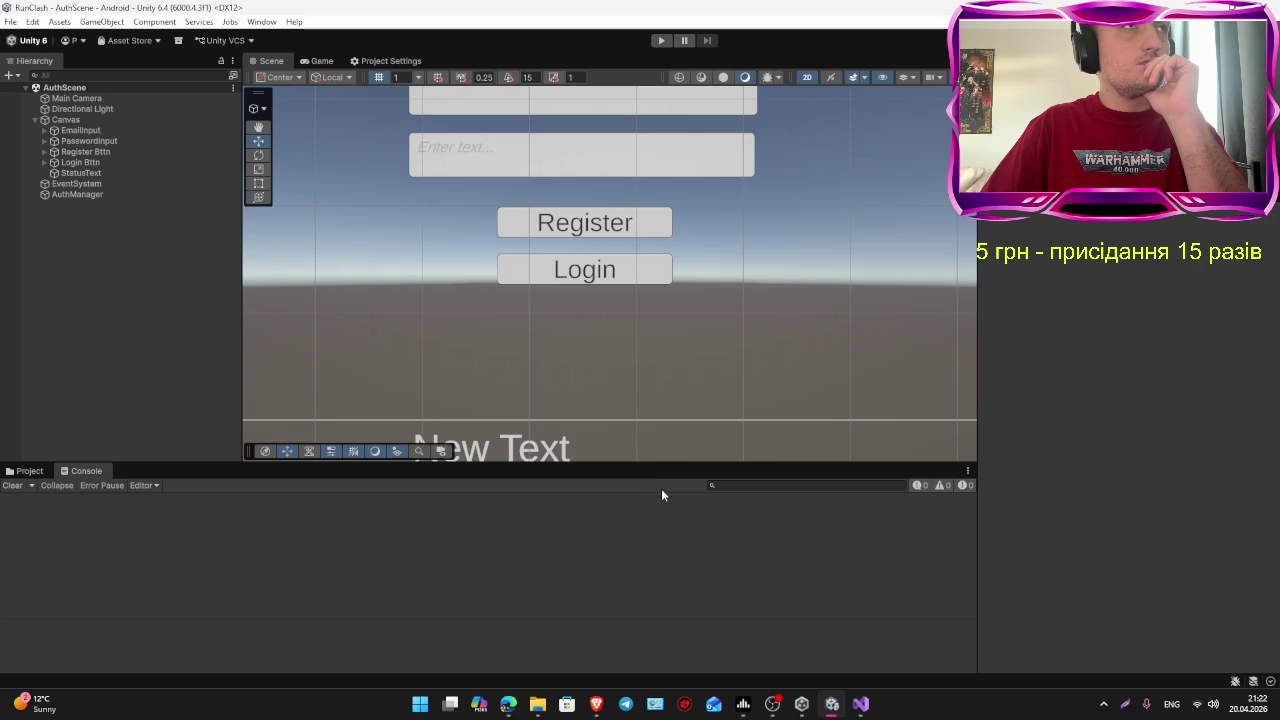
{"action": "left_click", "coordinate": [661, 40]}
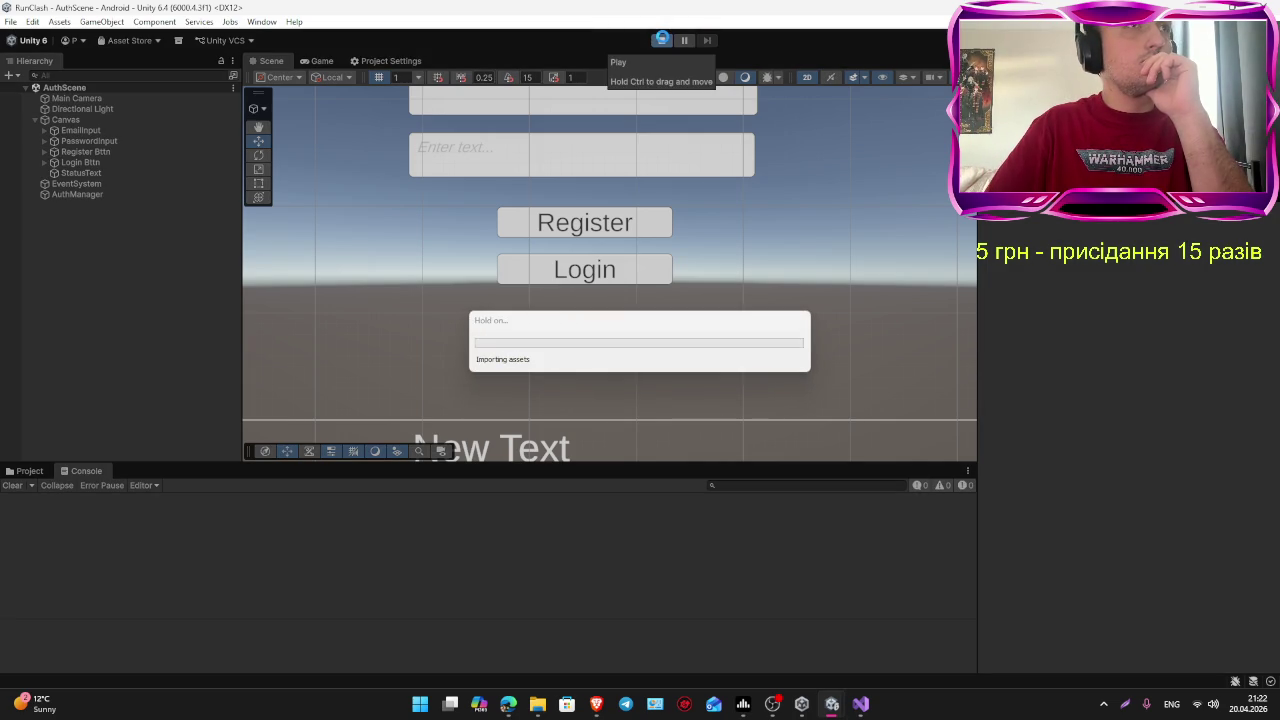
{"action": "left_click", "coordinate": [505, 257]}
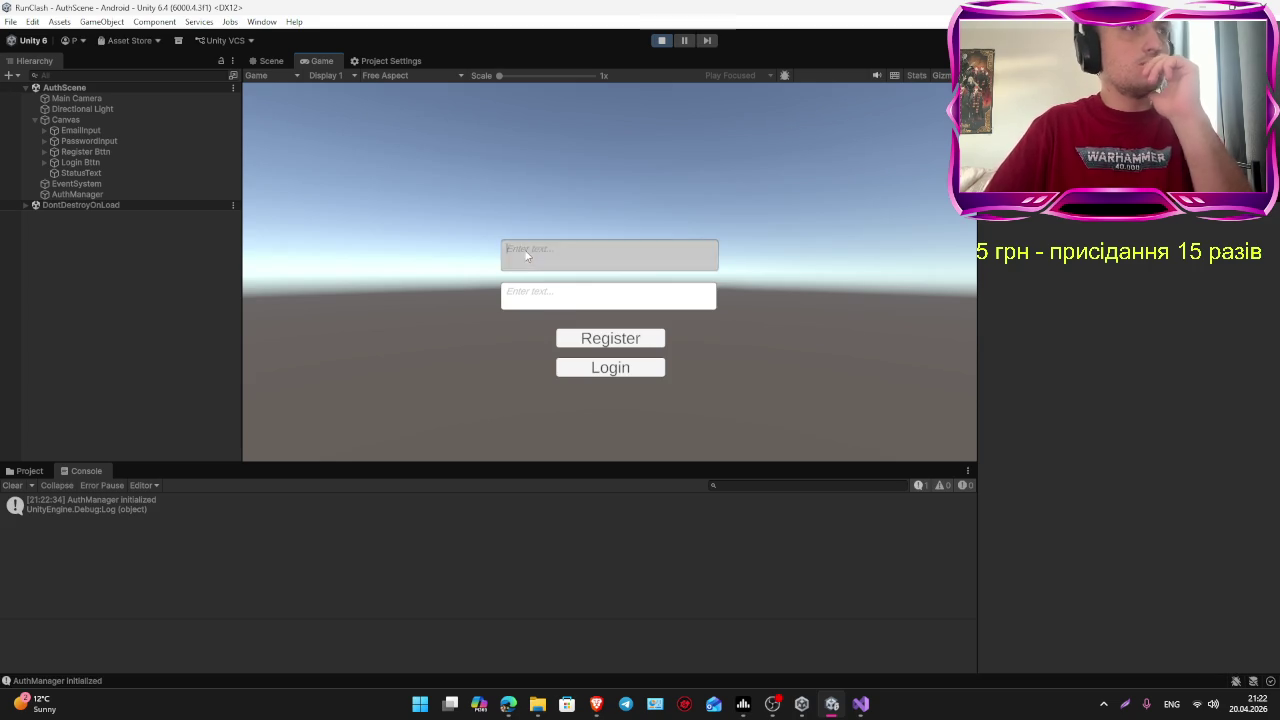
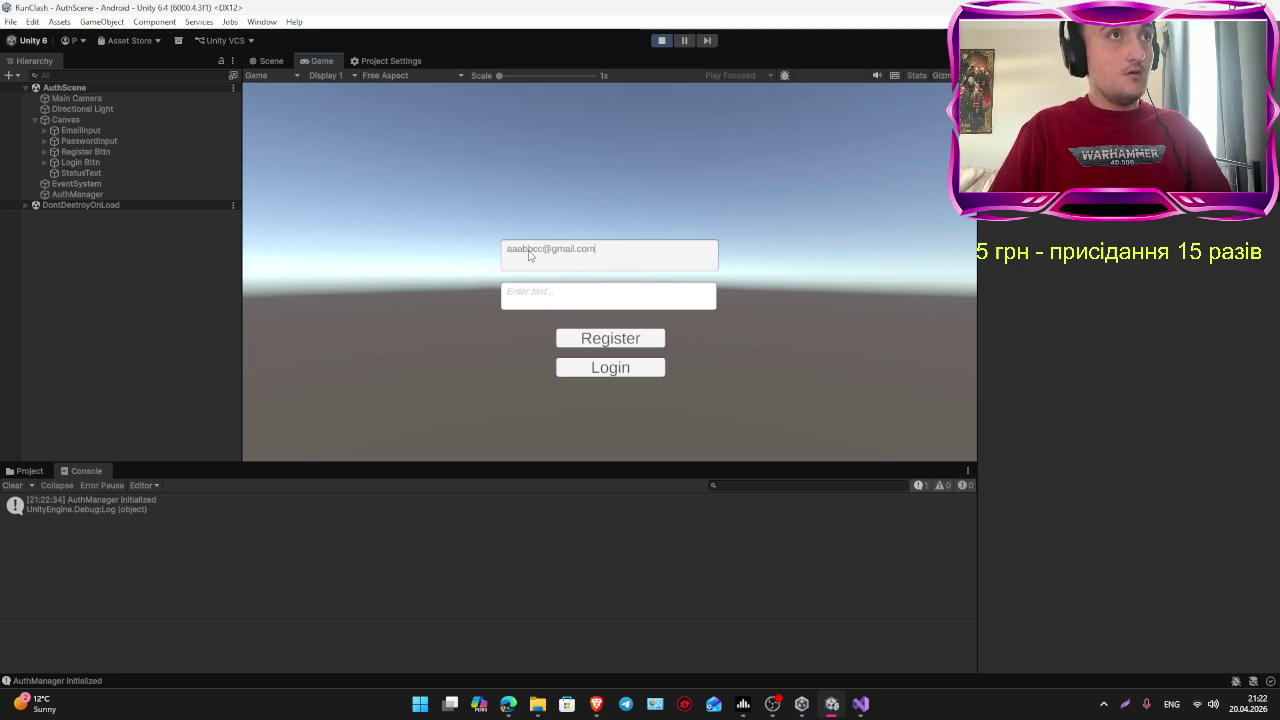
{"action": "left_click", "coordinate": [563, 296]}
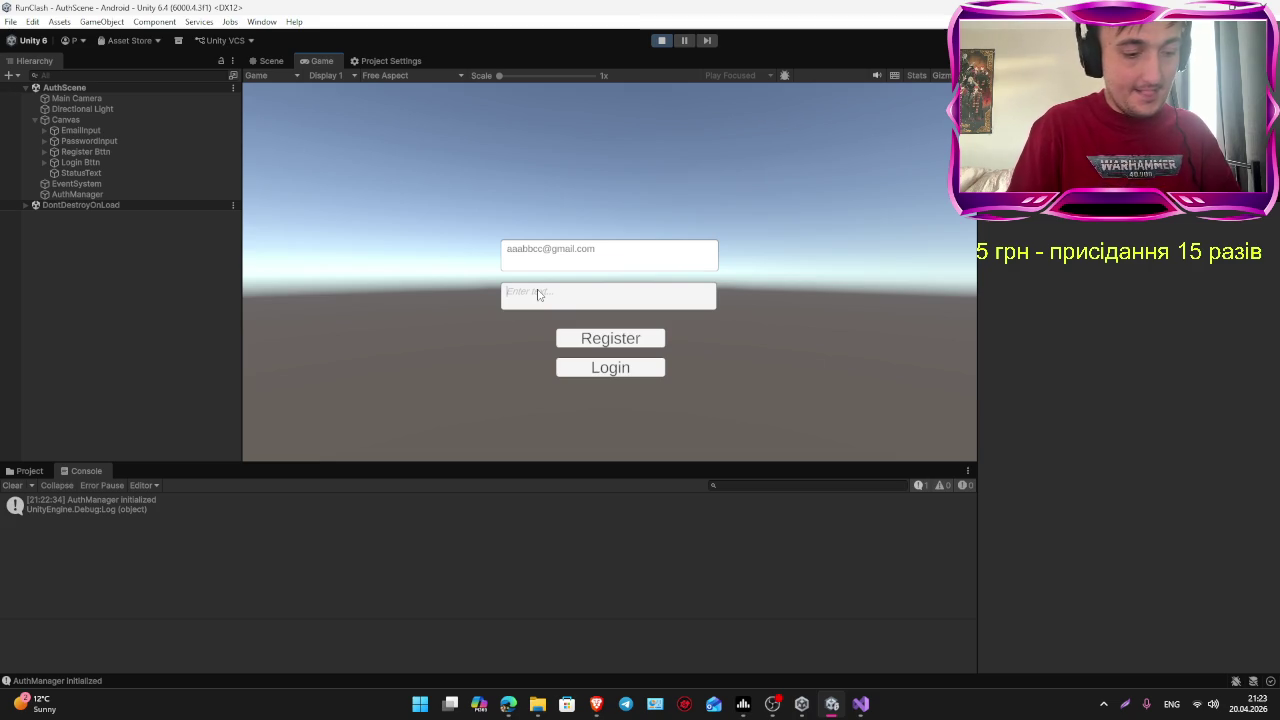
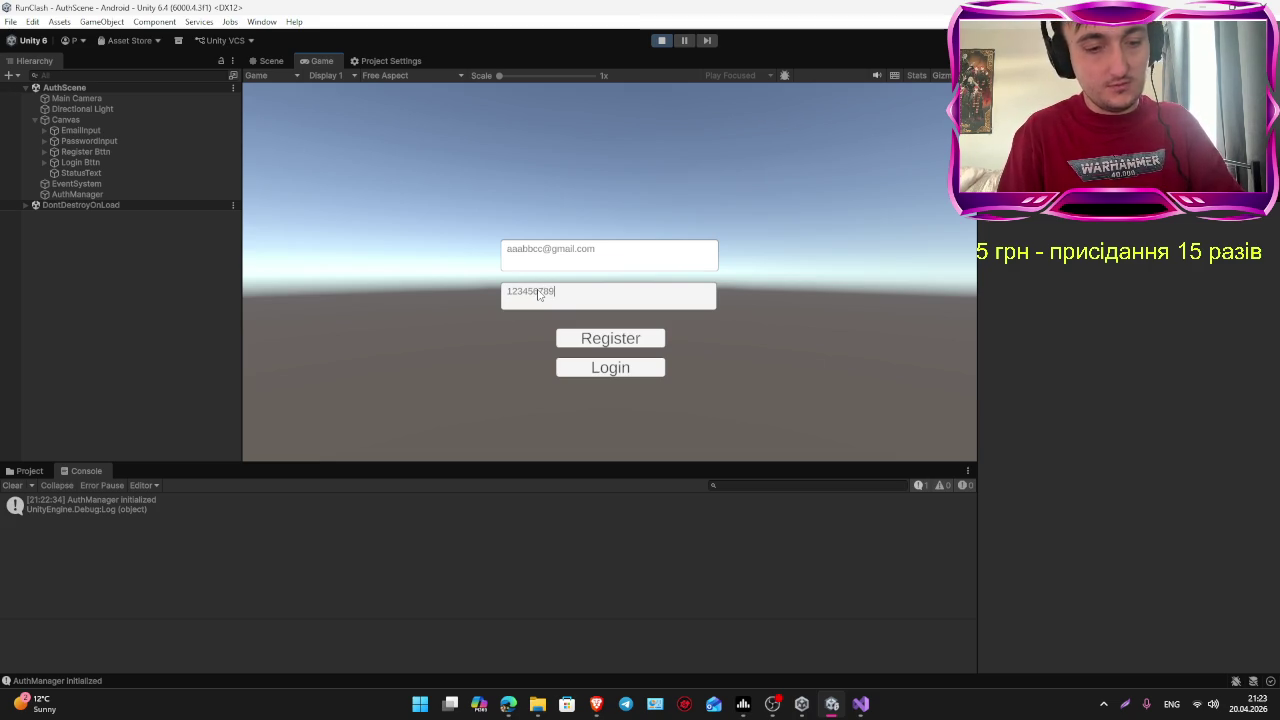
{"action": "left_click", "coordinate": [631, 342]}
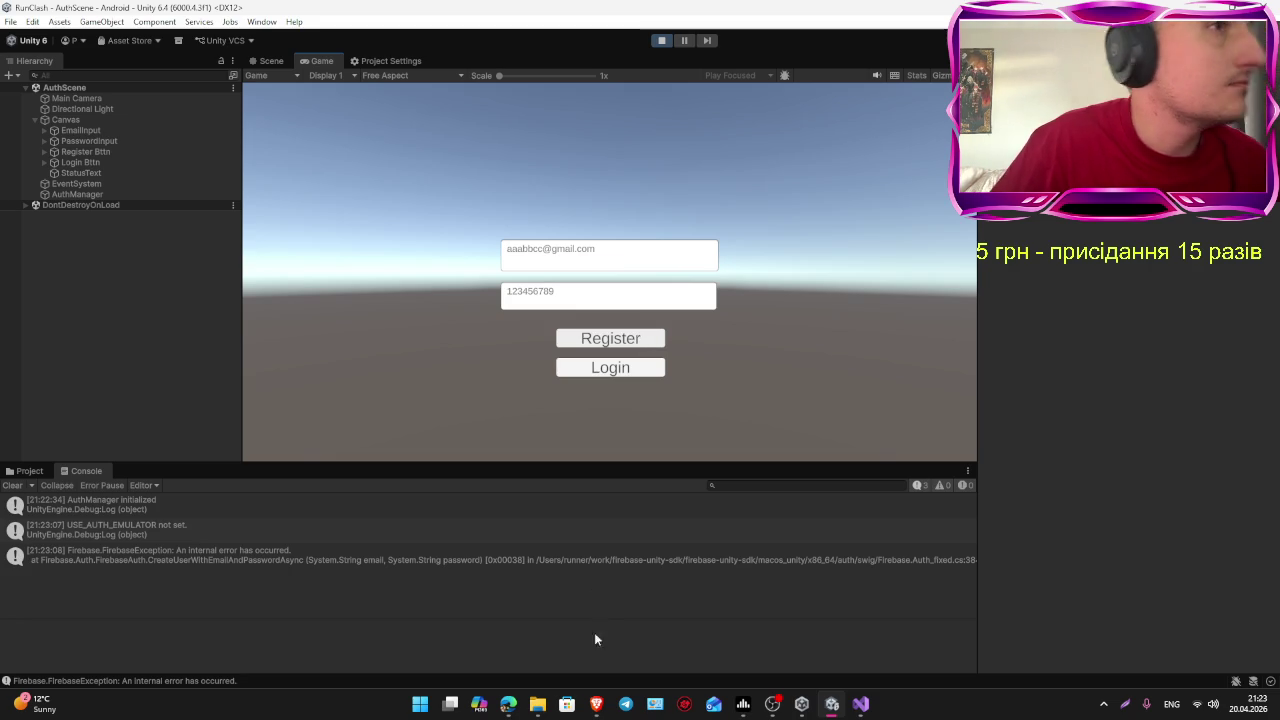
{"action": "mouse_move", "coordinate": [508, 704]}
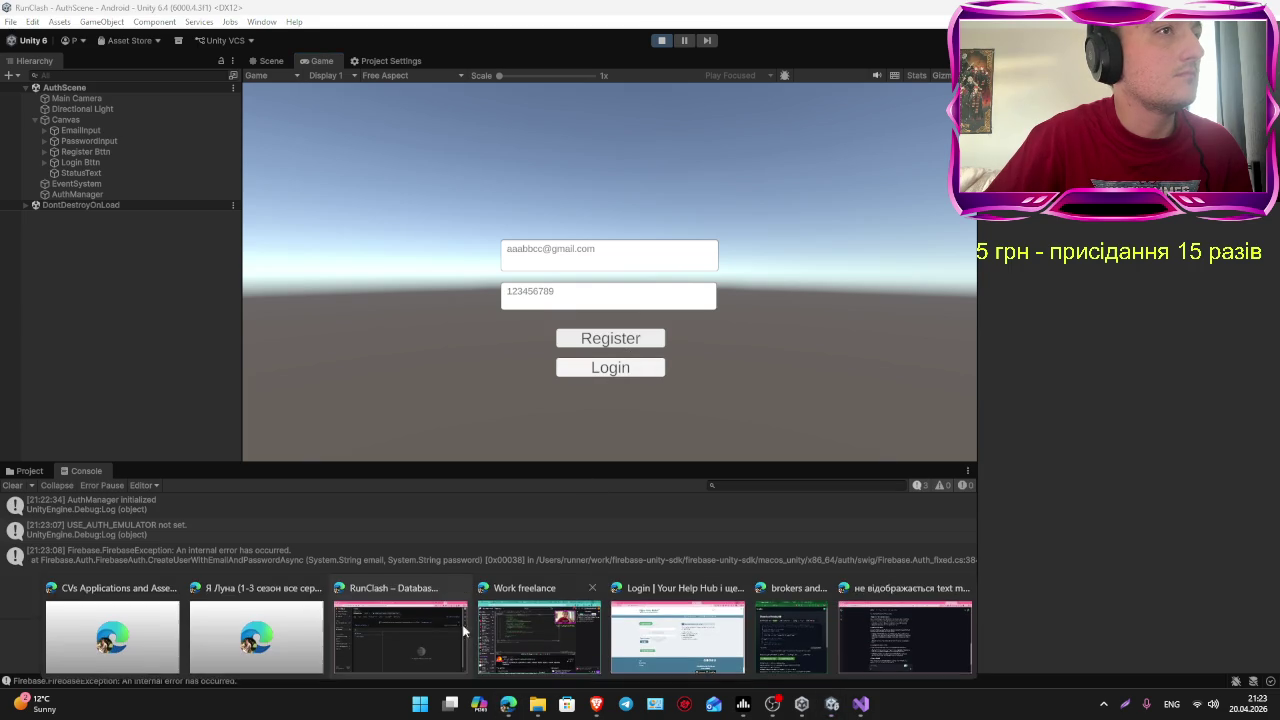
Step: Reload the empty Firestore page in Firebase Console, then try logging in from the Unity scene
{"action": "left_click", "coordinate": [405, 640]}
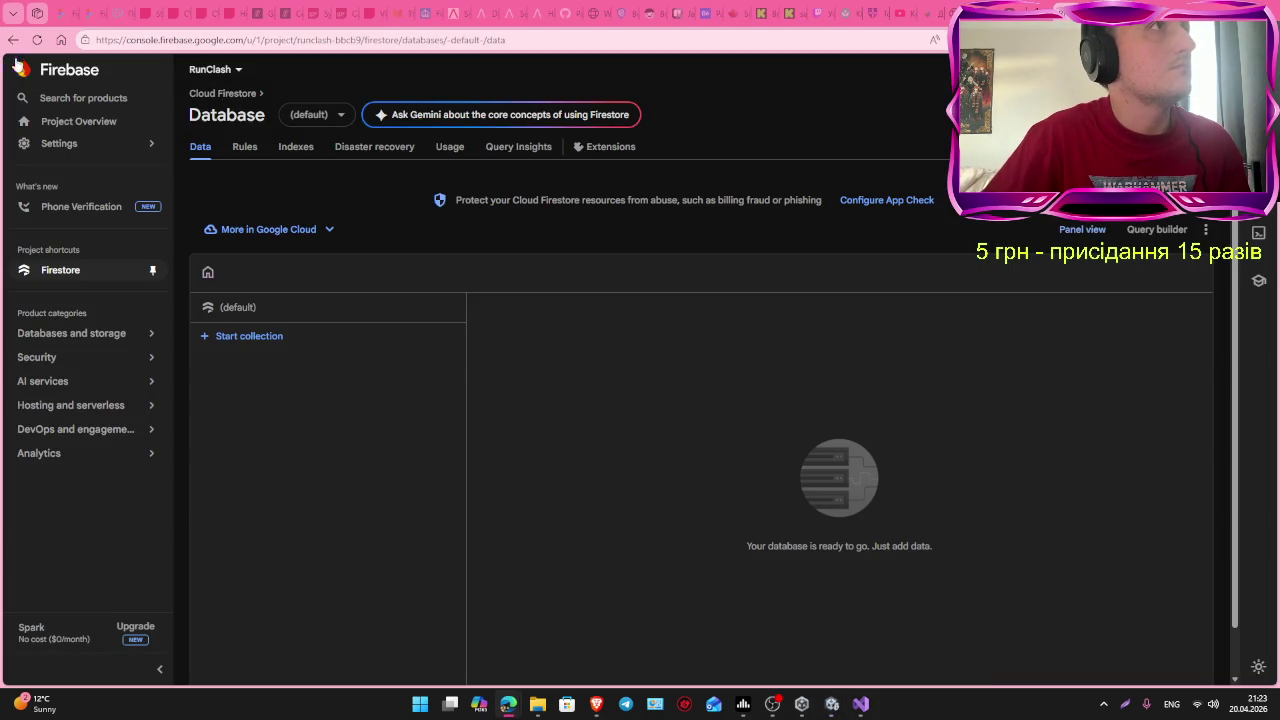
{"action": "left_click", "coordinate": [37, 42]}
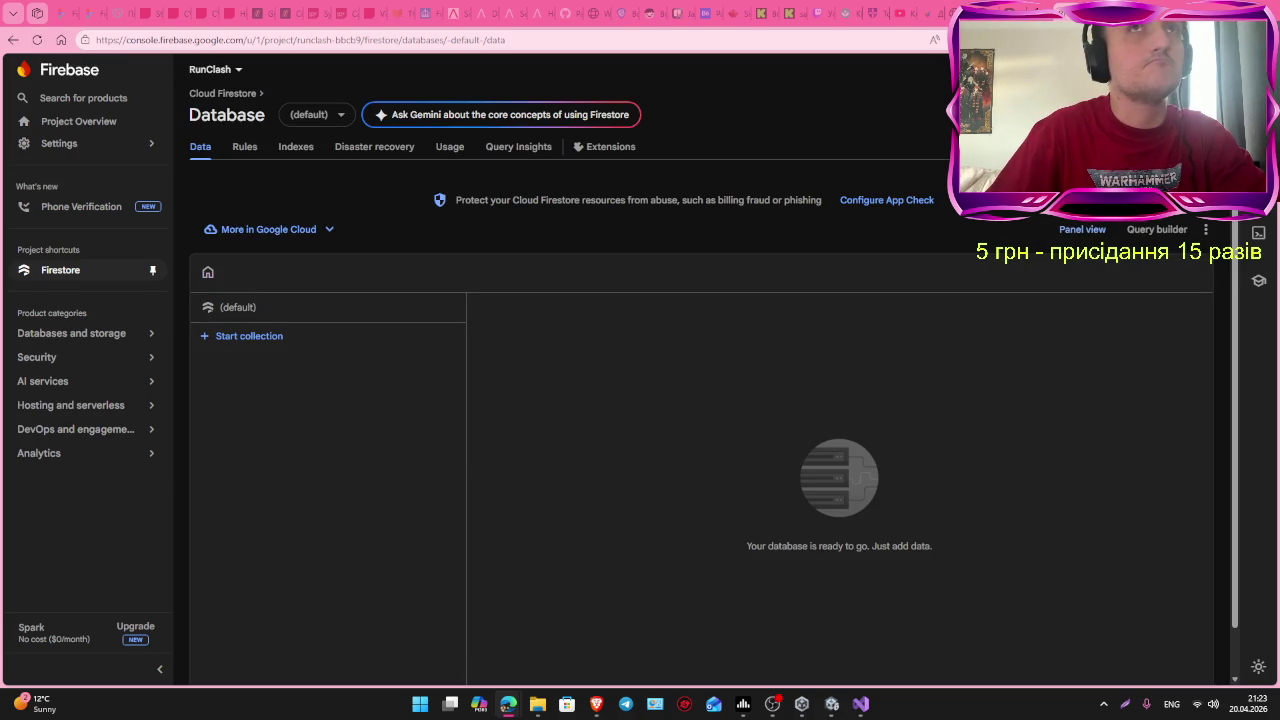
{"action": "key", "text": "alt+Tab"}
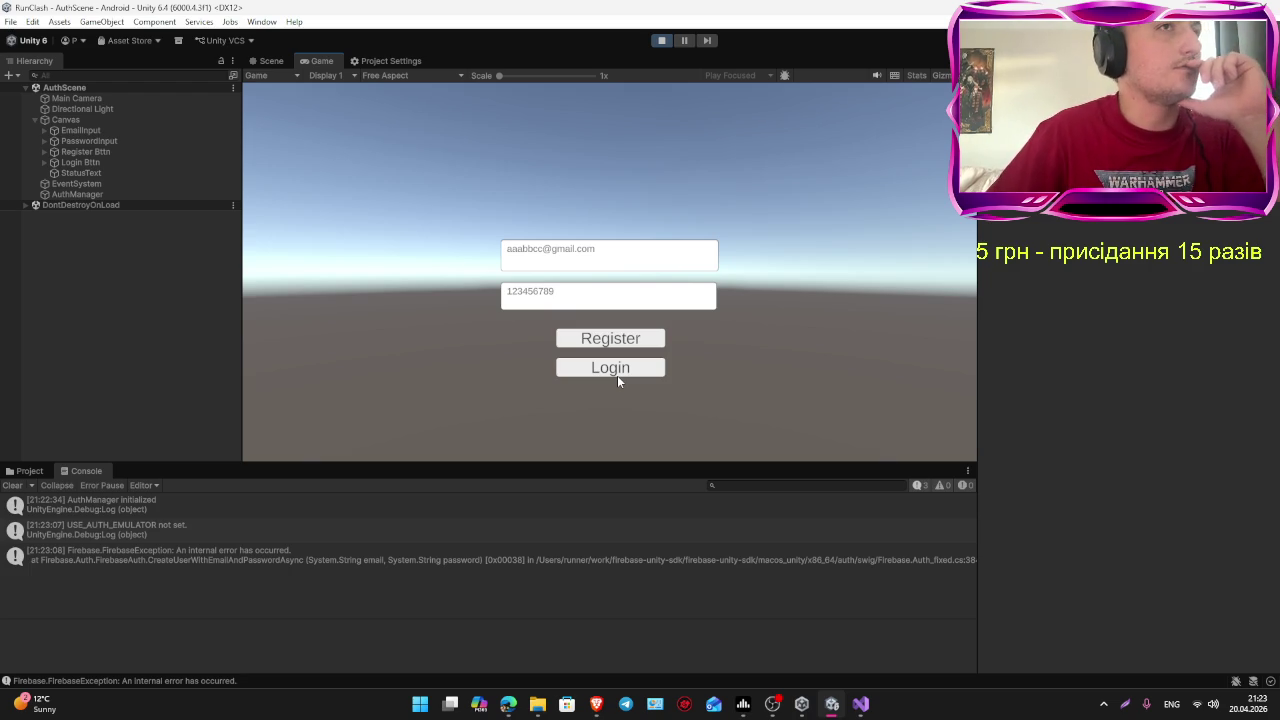
{"action": "left_click", "coordinate": [624, 369]}
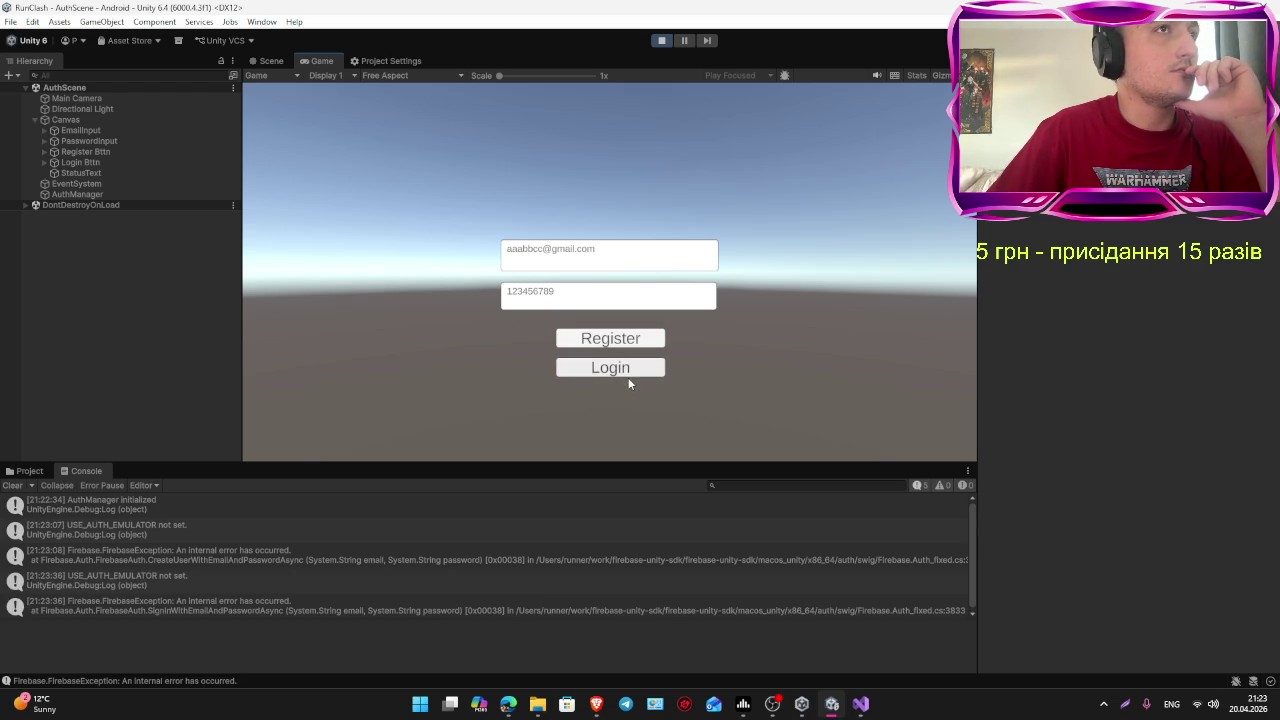
{"action": "mouse_move", "coordinate": [507, 705]}
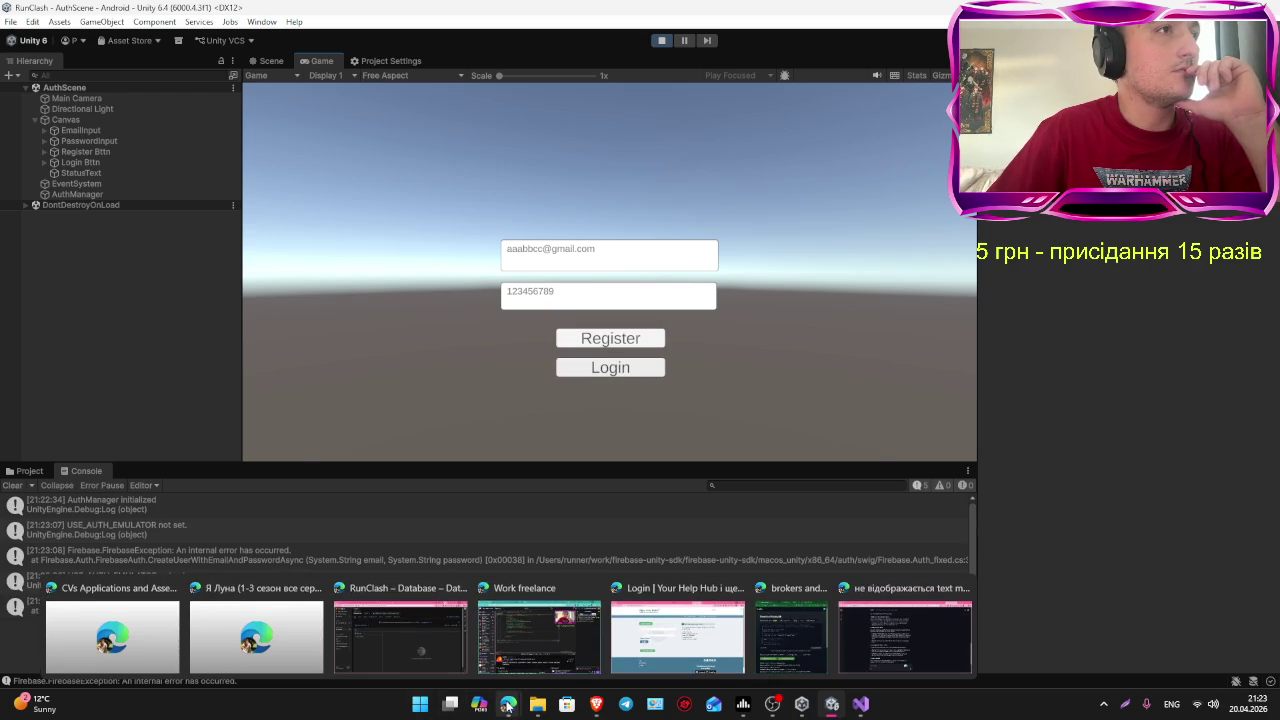
{"action": "left_click", "coordinate": [400, 630]}
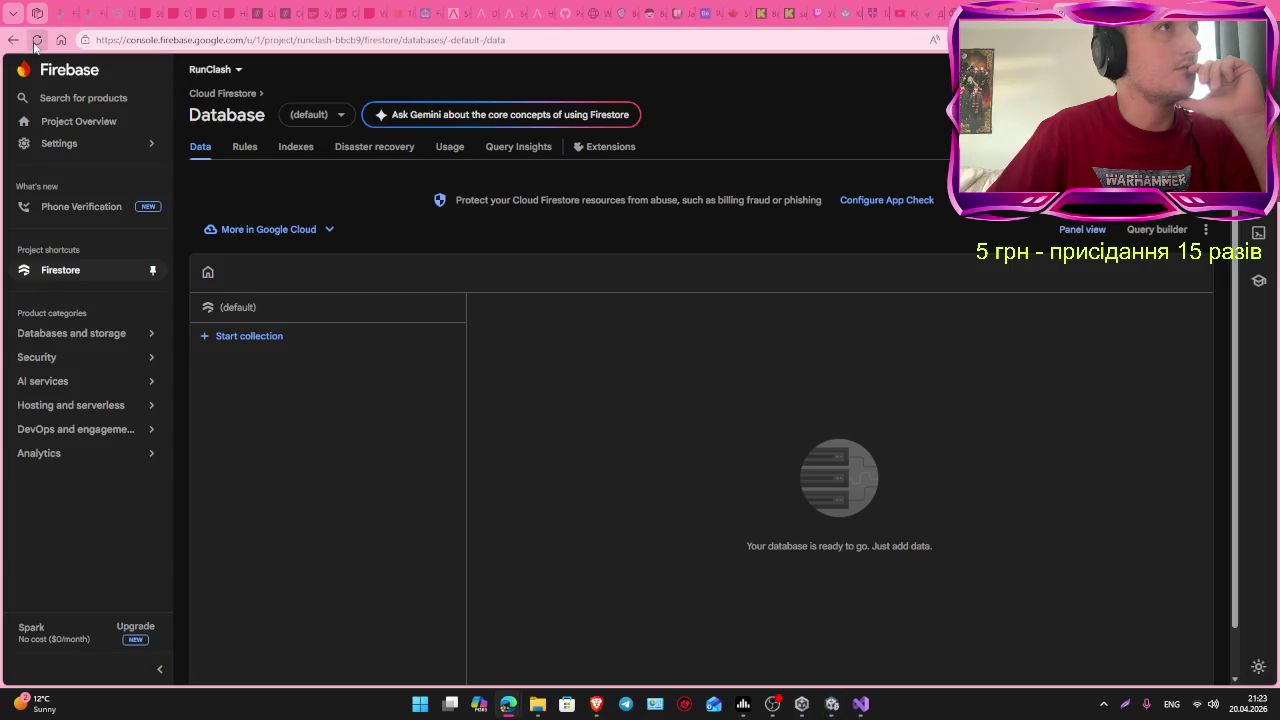
{"action": "left_click", "coordinate": [36, 42]}
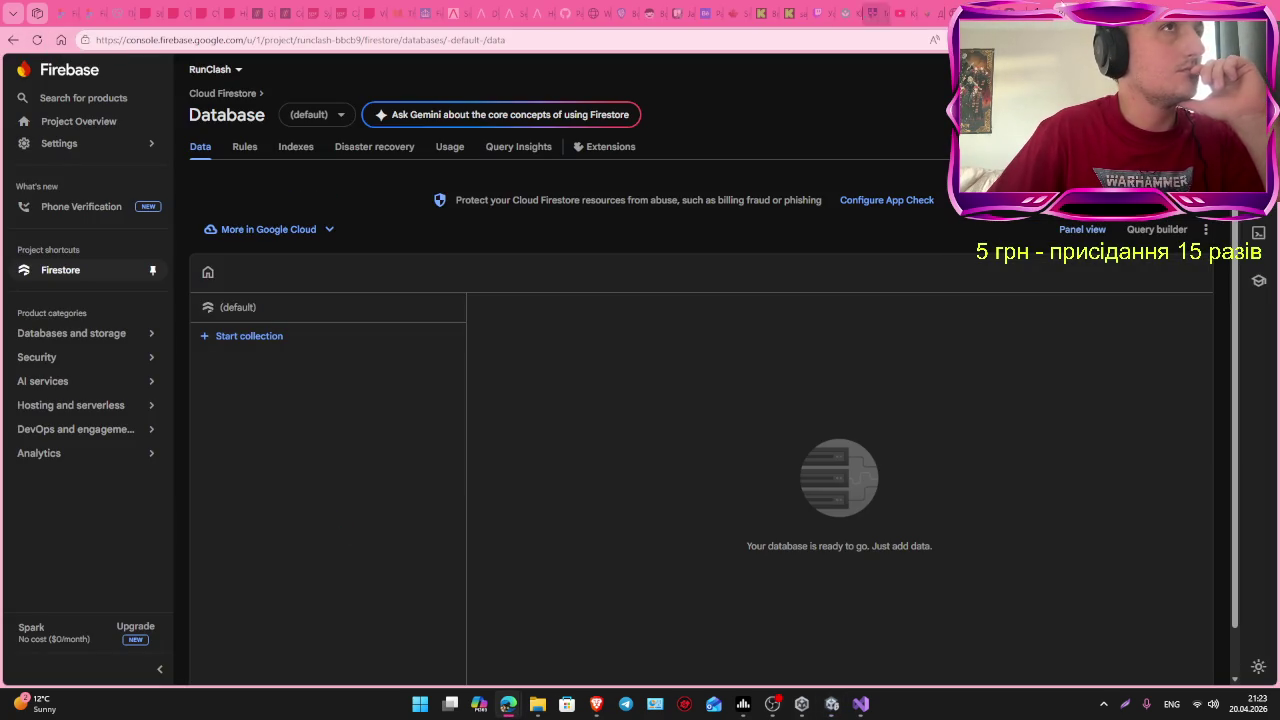
{"action": "key", "text": "alt+Tab"}
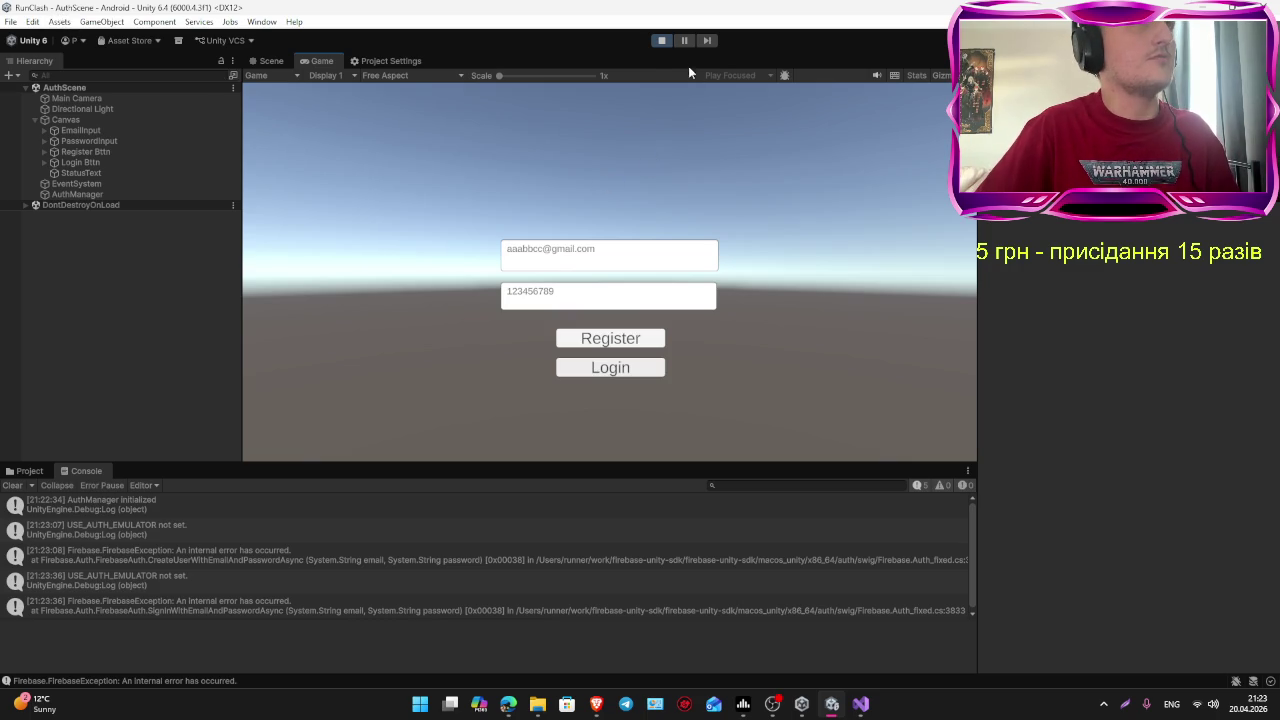
{"action": "left_click", "coordinate": [661, 40]}
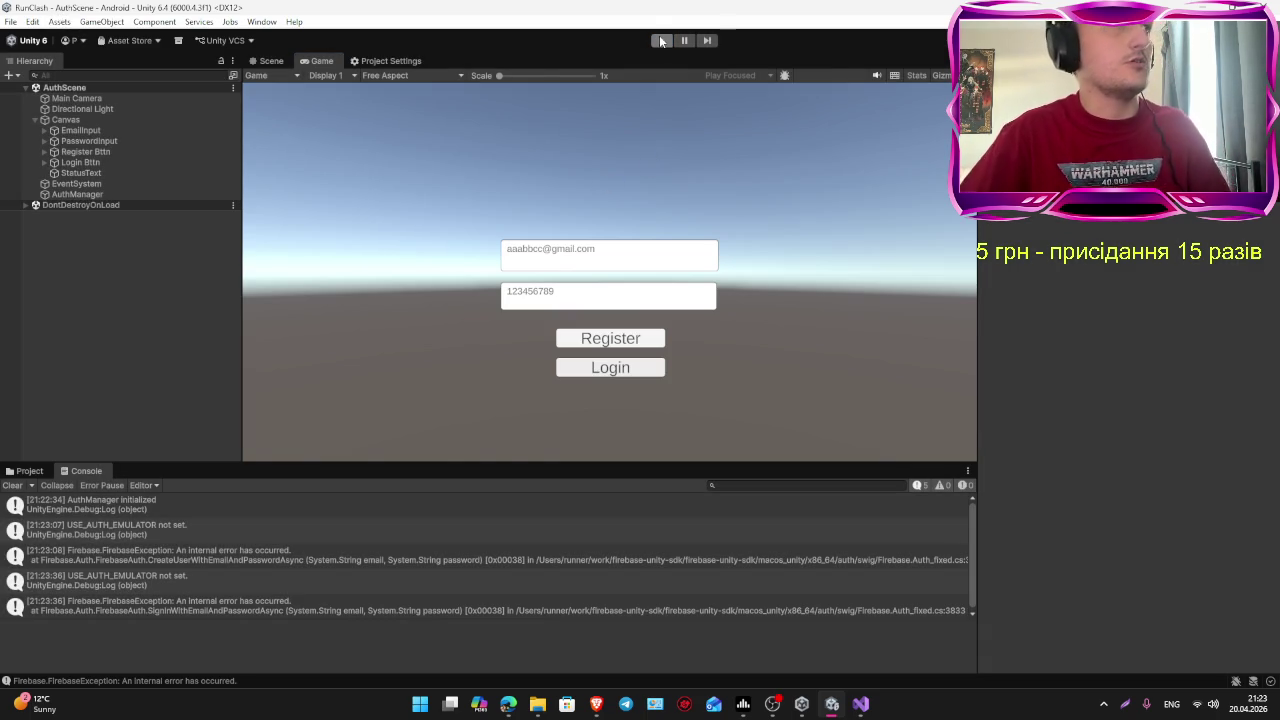
Step: Show the project's Assets in the Project window and open the Scenes folder
{"action": "left_click", "coordinate": [29, 472]}
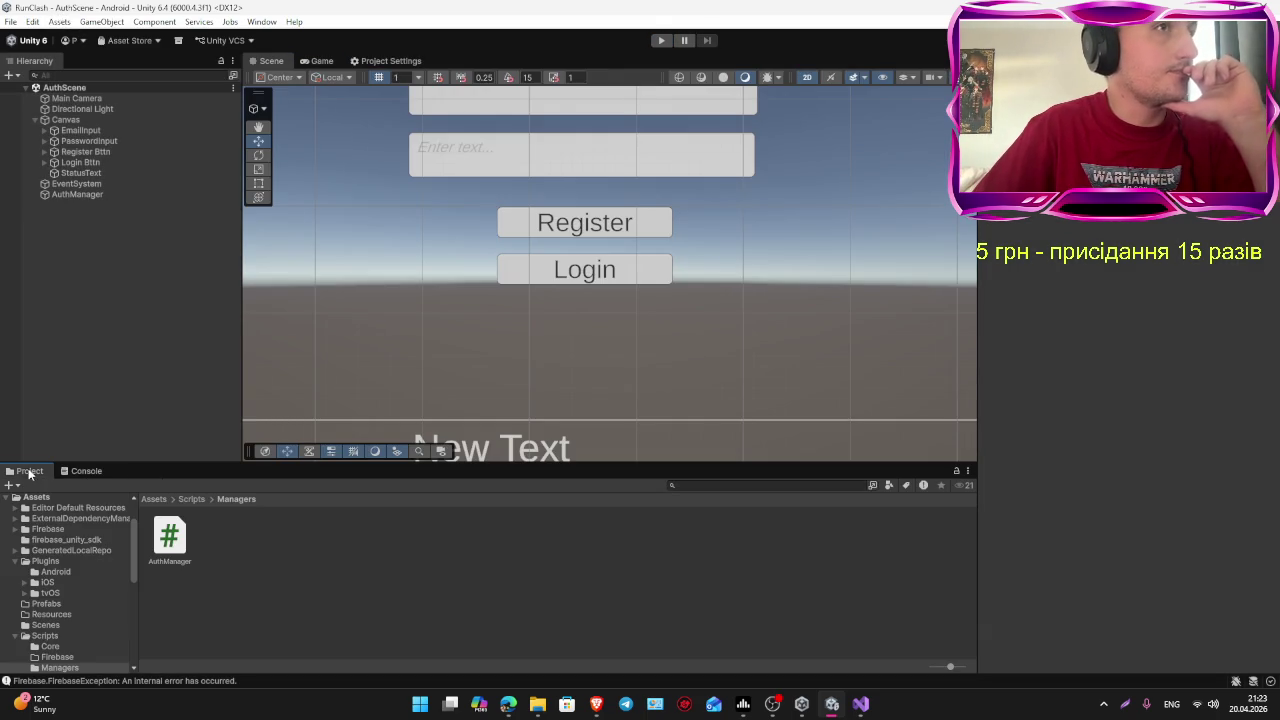
{"action": "left_click", "coordinate": [37, 497]}
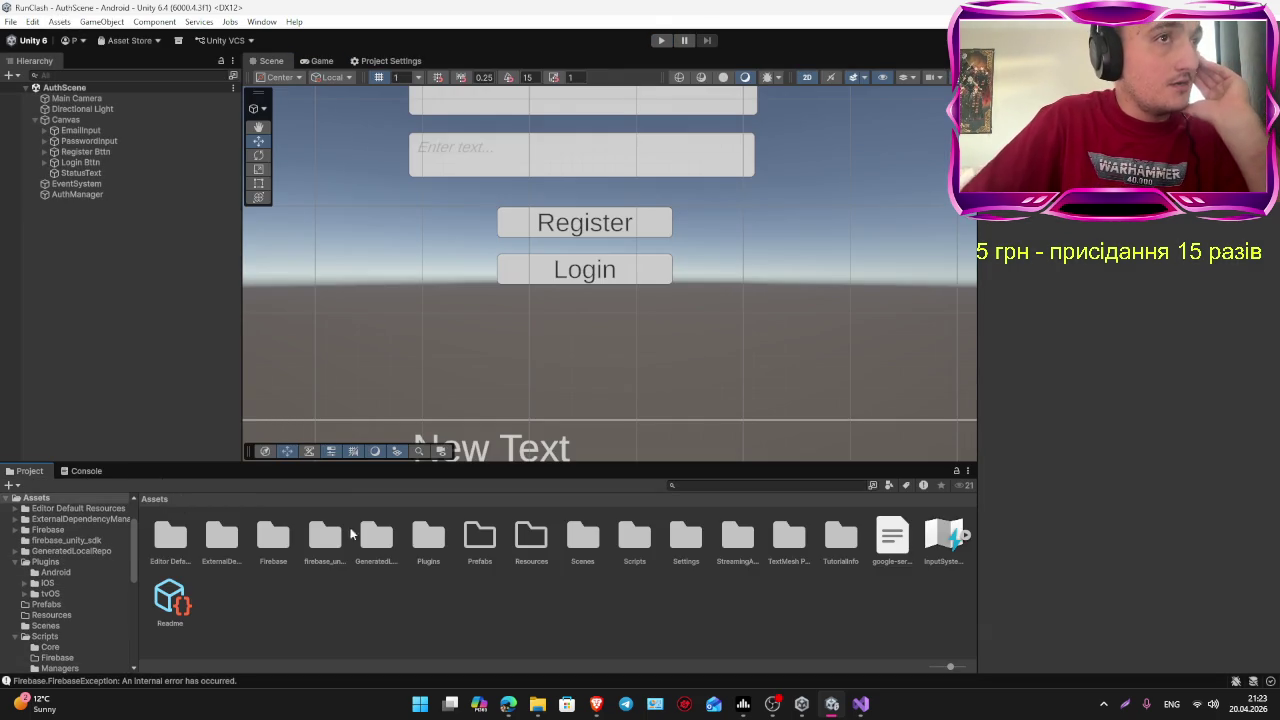
{"action": "left_click", "coordinate": [106, 196]}
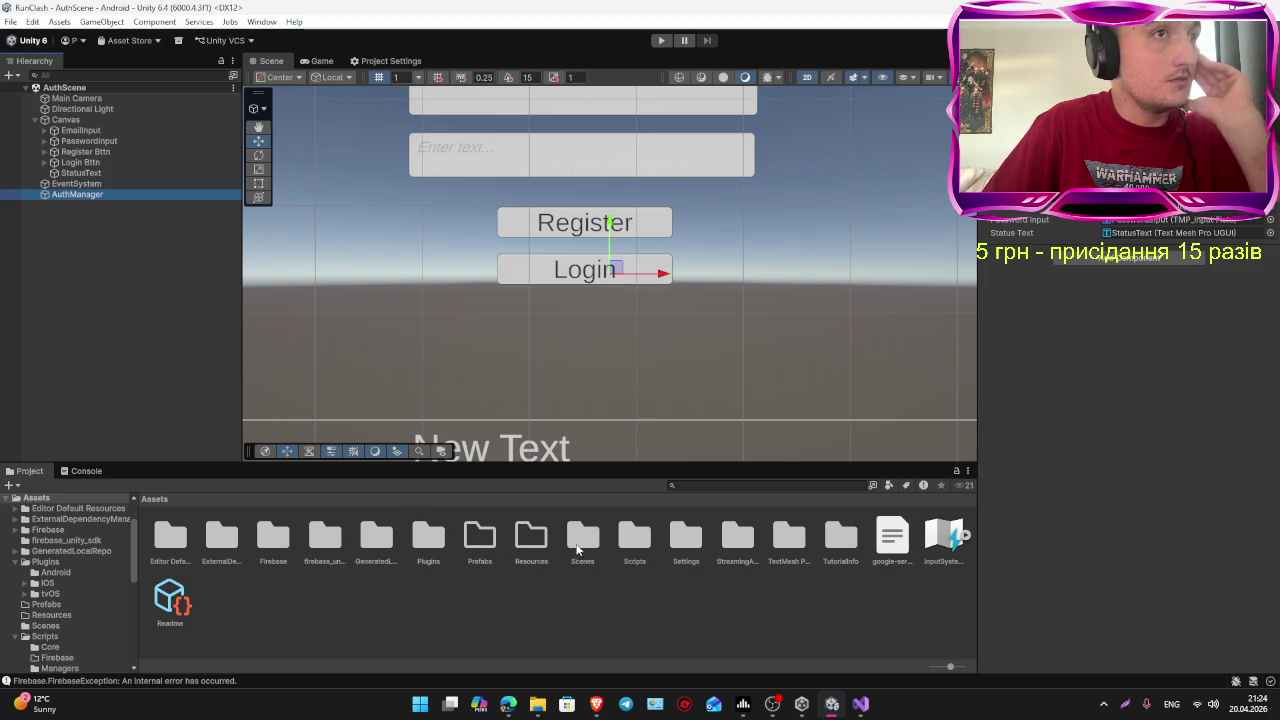
{"action": "double_click", "coordinate": [590, 540]}
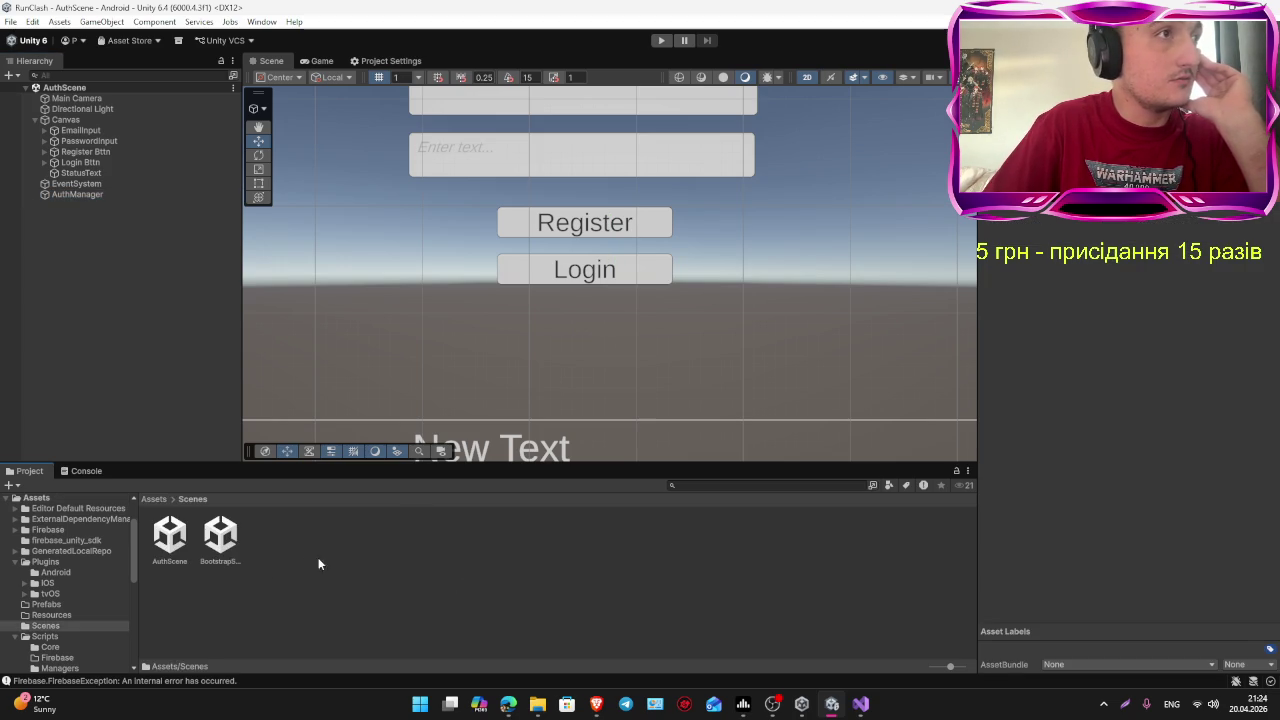
Step: Create a new scene asset named MainScene in Assets/Scenes
{"action": "right_click", "coordinate": [289, 563]}
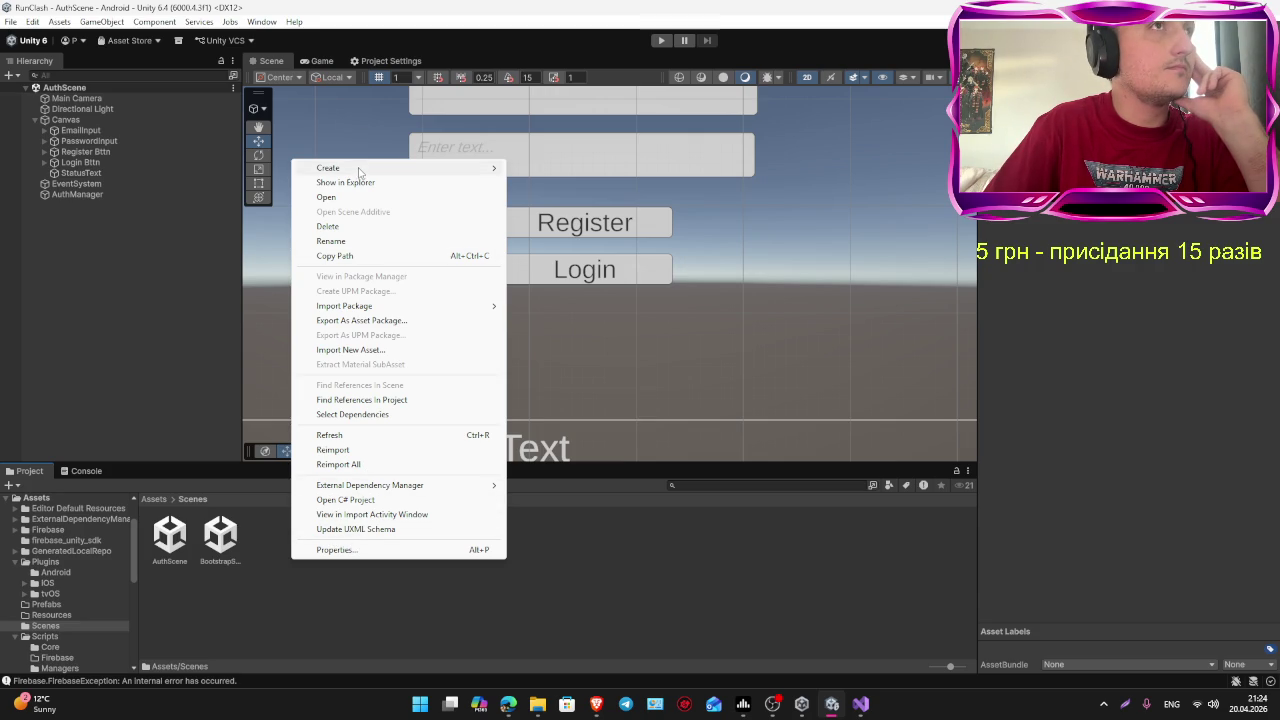
{"action": "mouse_move", "coordinate": [358, 170]}
{"action": "mouse_move", "coordinate": [545, 291]}
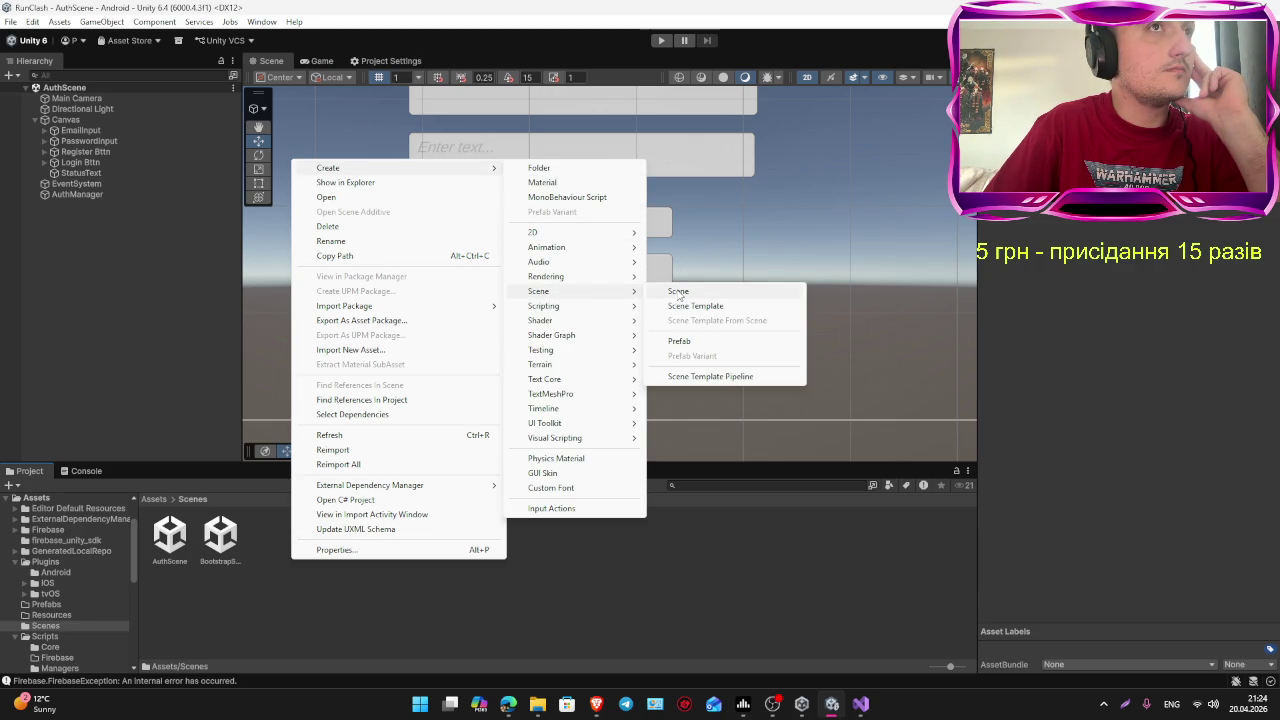
{"action": "left_click", "coordinate": [678, 292]}
{"action": "type", "text": "Main"}
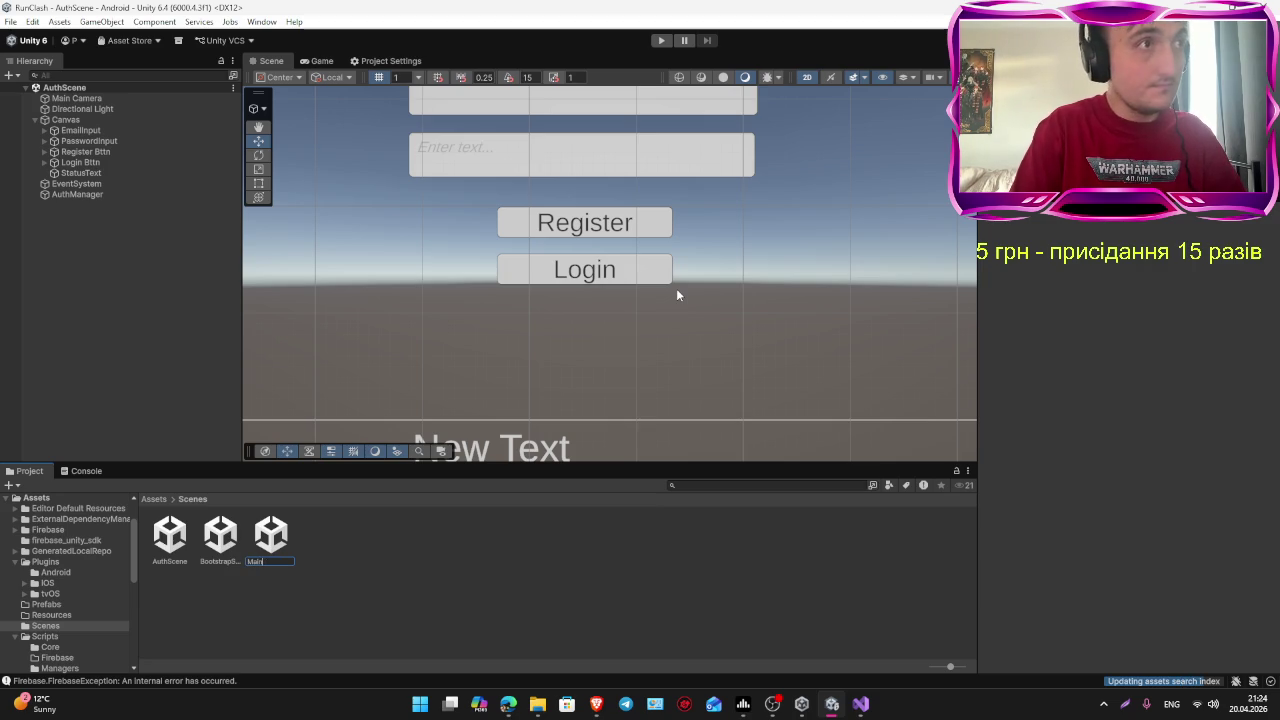
{"action": "type", "text": "Scene"}
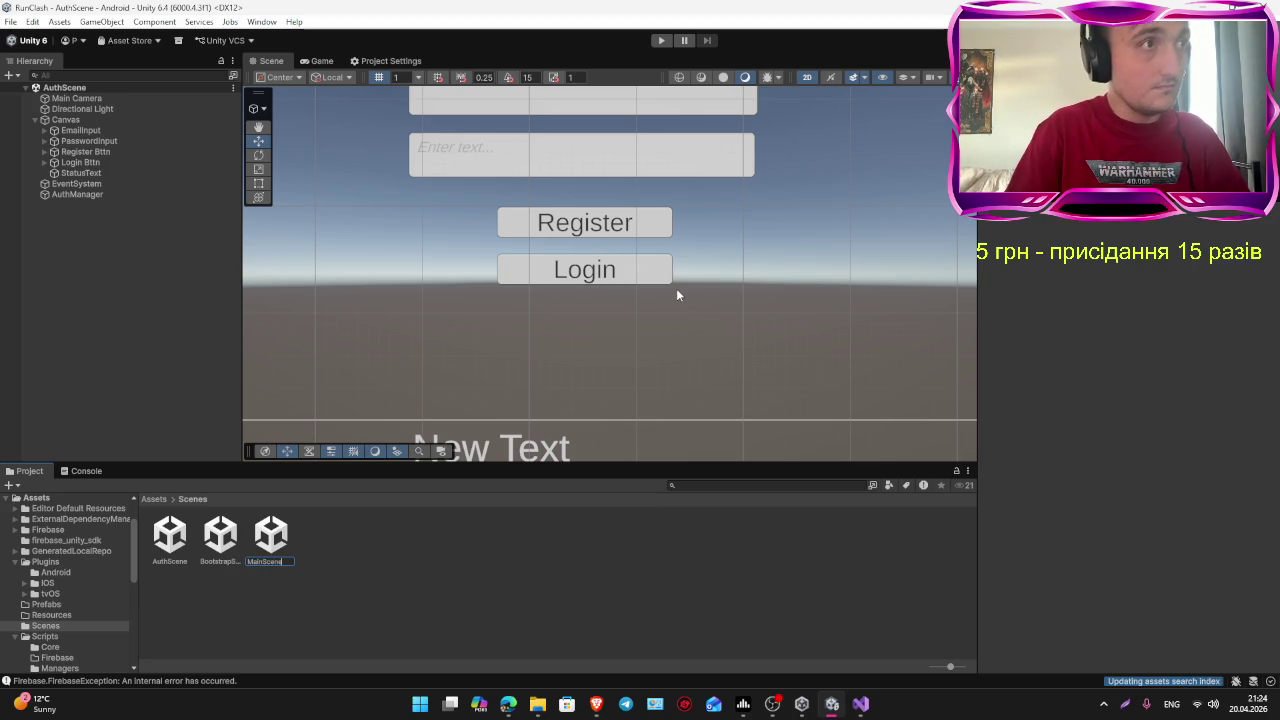
{"action": "key", "text": "Return"}
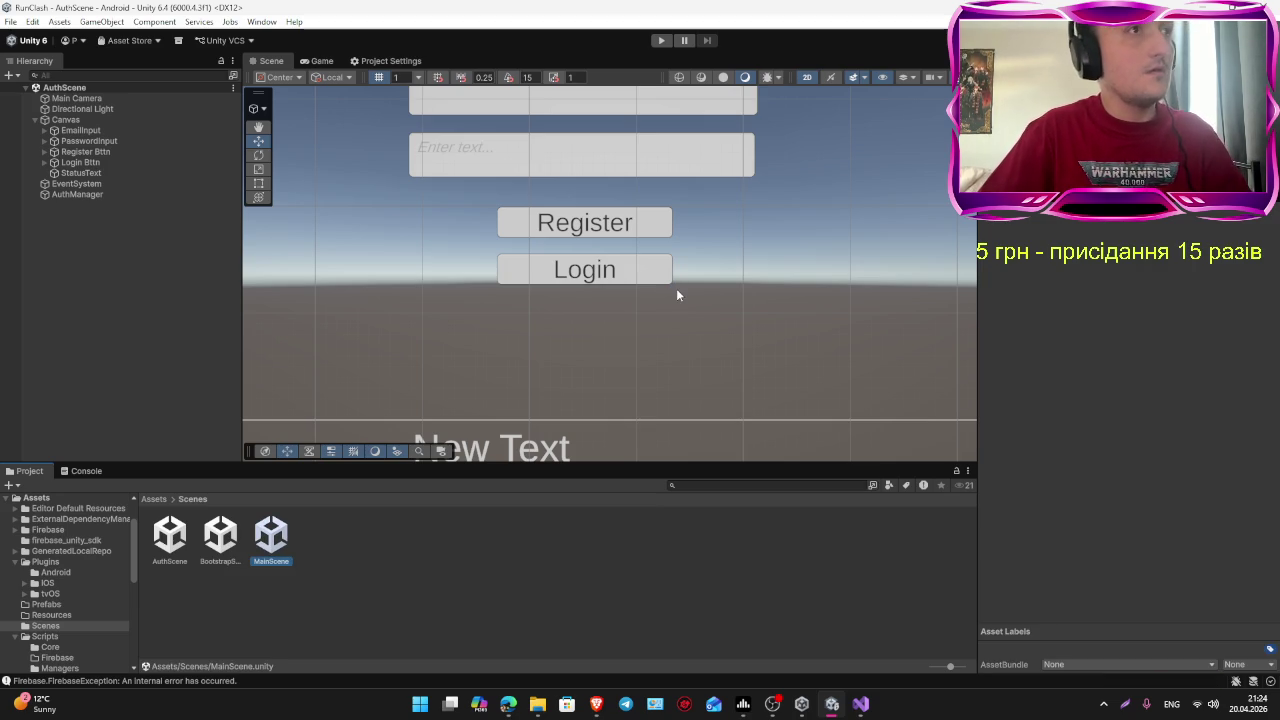
{"action": "left_click", "coordinate": [10, 21]}
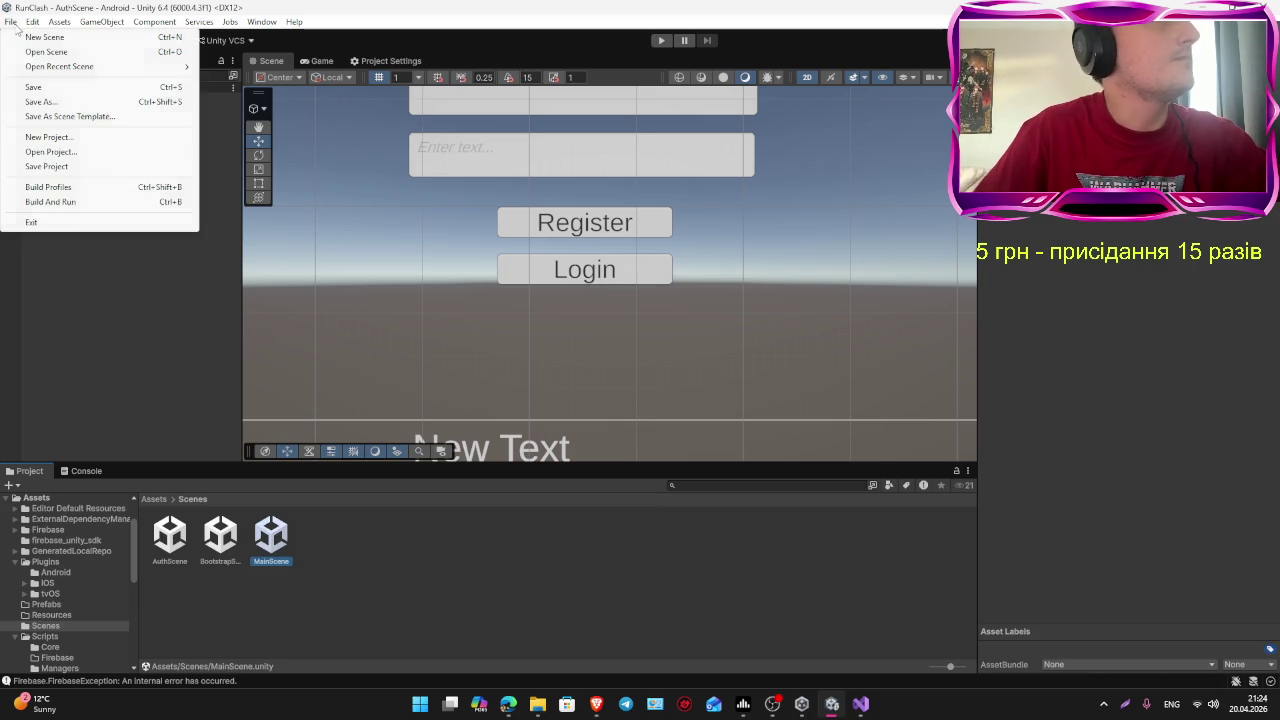
Step: Add MainScene to the Build Profiles scene list alongside BootstrapScene and AuthScene
{"action": "left_click", "coordinate": [70, 187]}
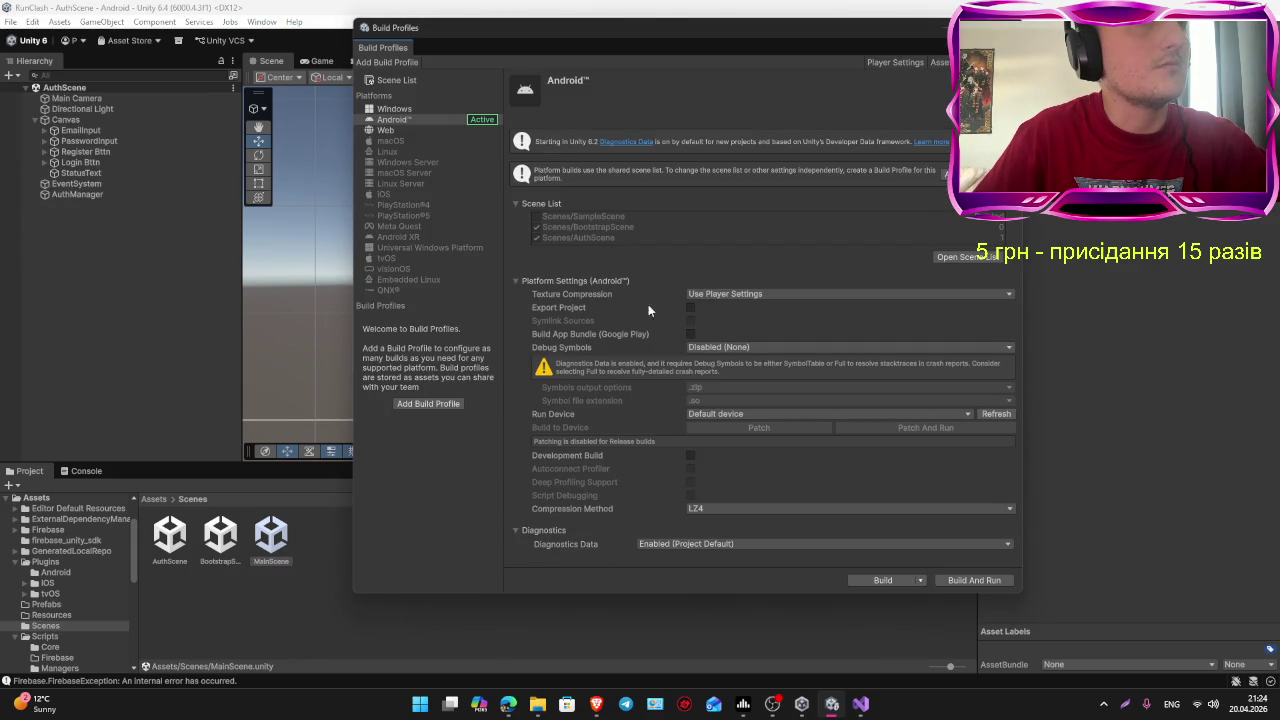
{"action": "left_click", "coordinate": [975, 258]}
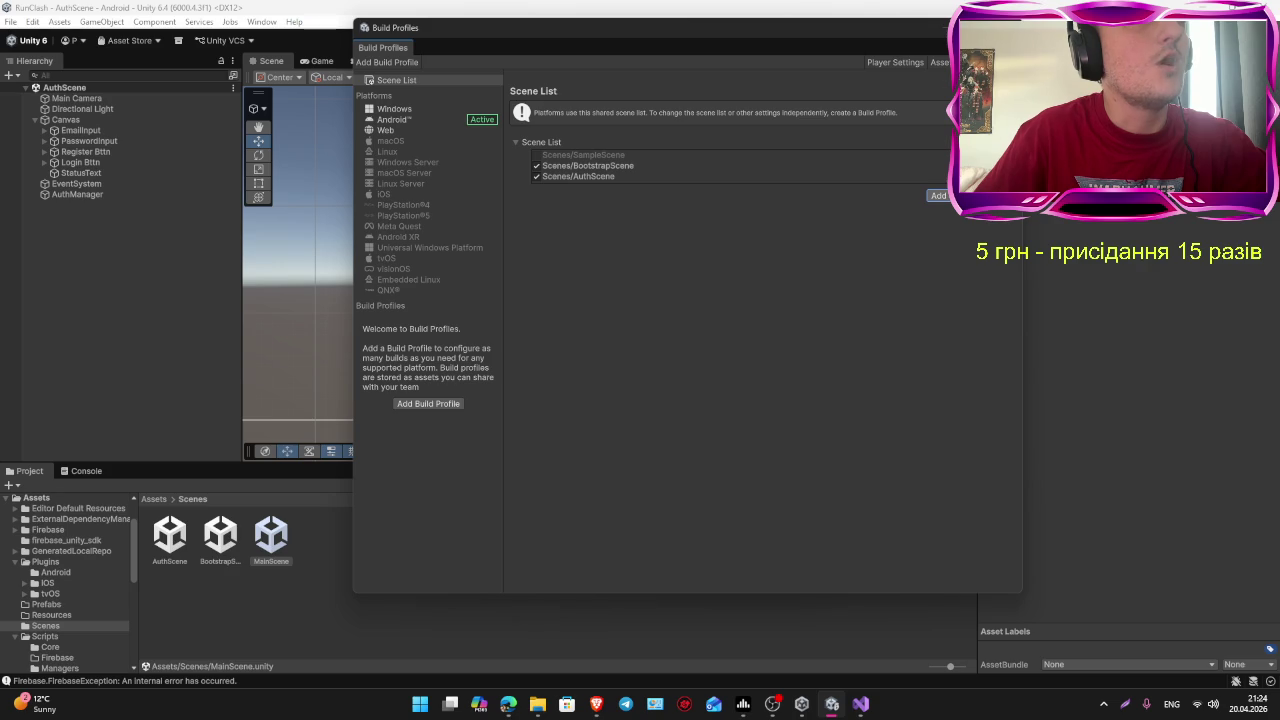
{"action": "left_click_drag", "start_coordinate": [268, 540], "coordinate": [656, 183]}
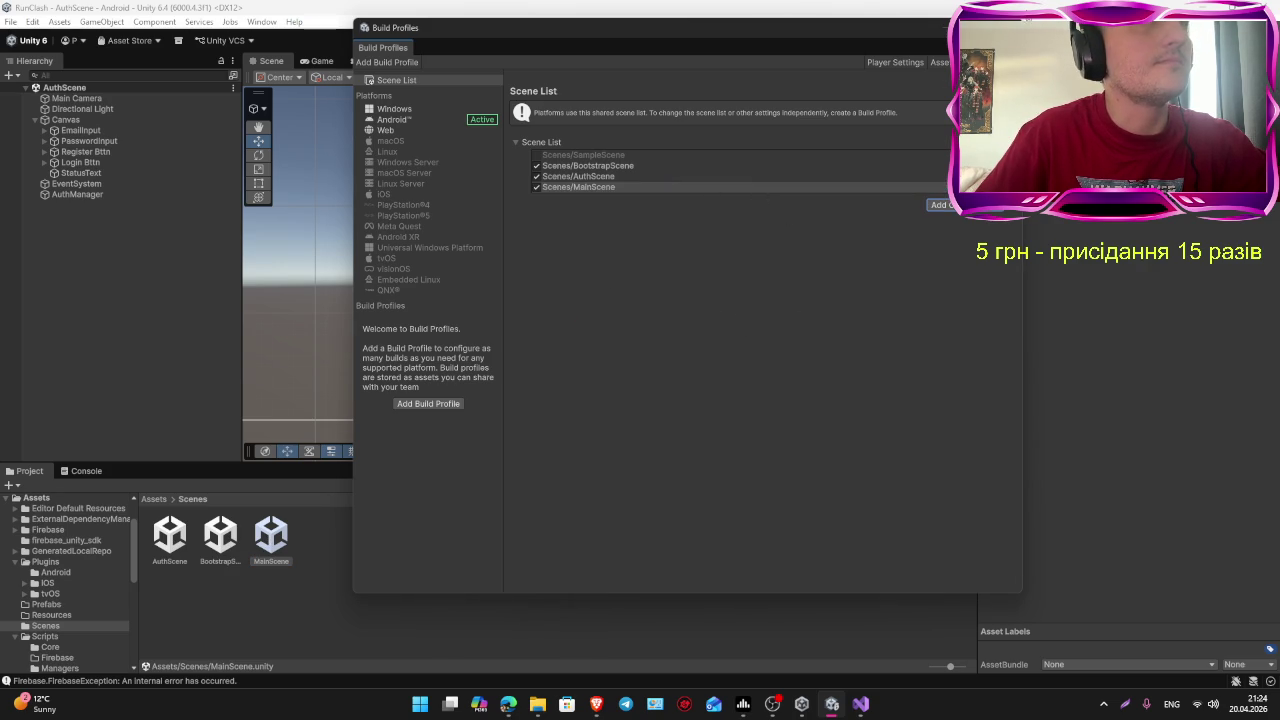
{"action": "left_click", "coordinate": [1011, 27]}
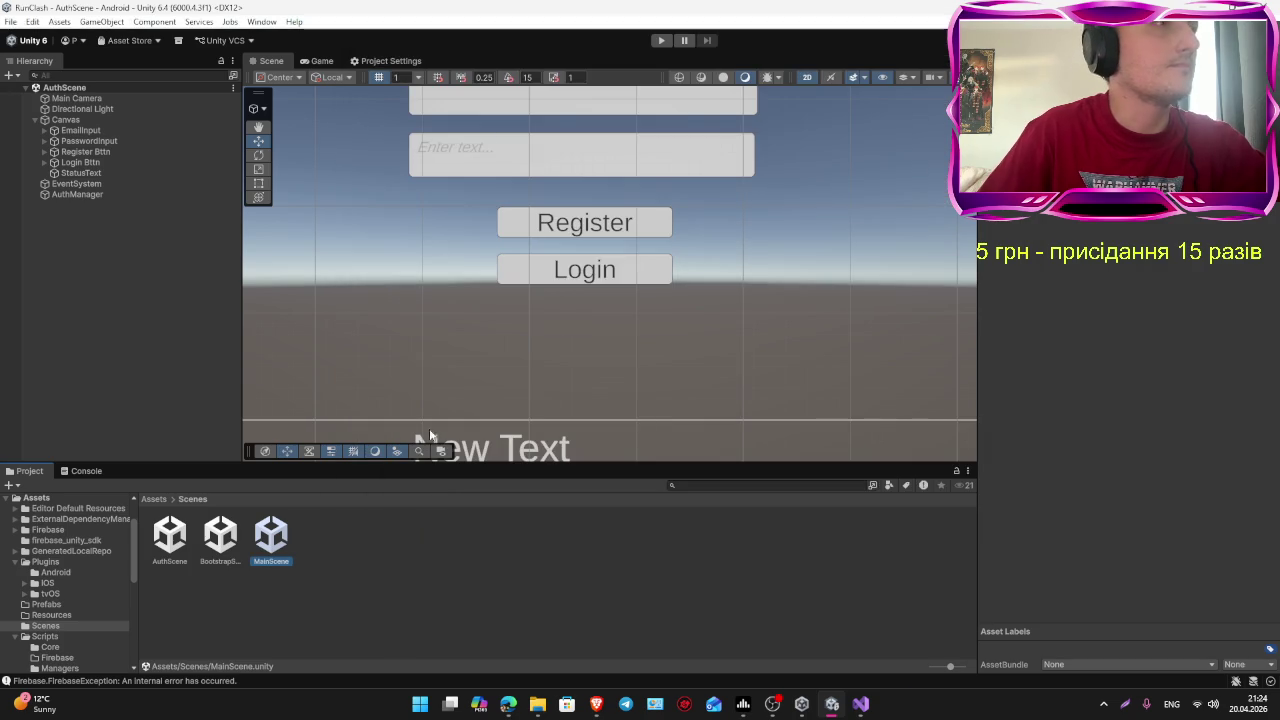
{"action": "left_click", "coordinate": [661, 40]}
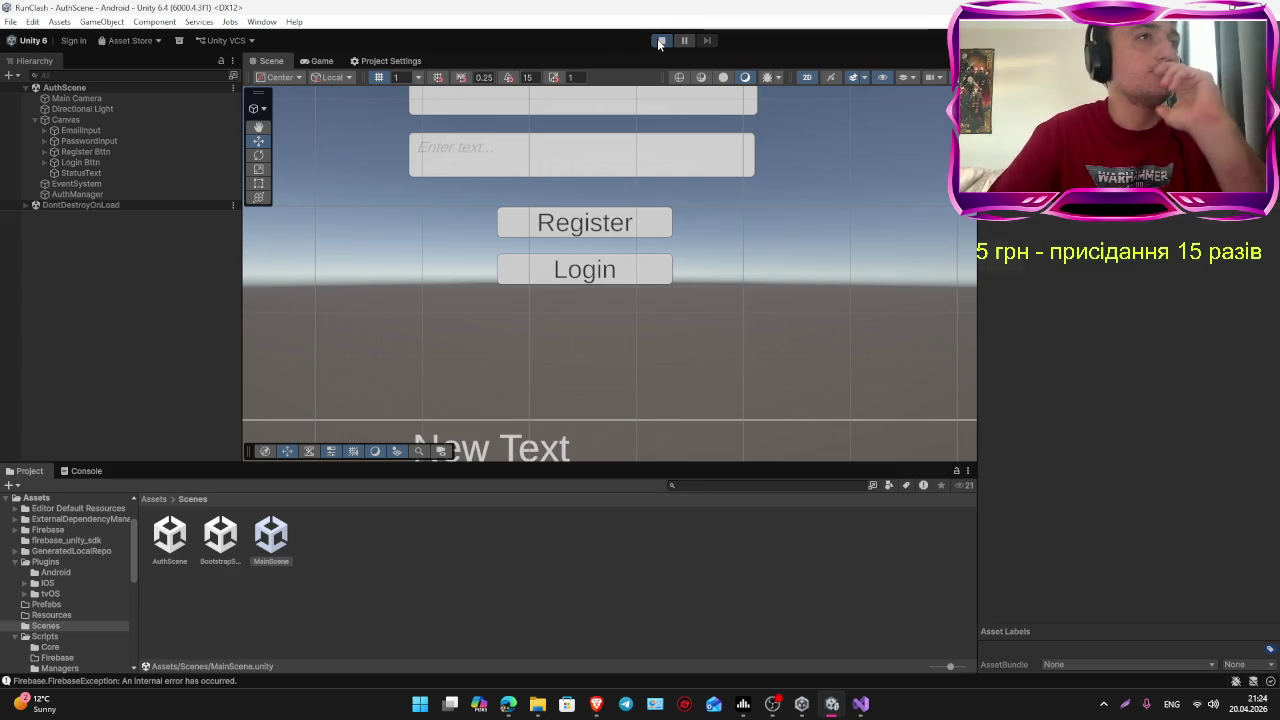
Step: Enter a test e-mail and password in the running auth scene, attempt registration, then bring up the browser
{"action": "left_click", "coordinate": [86, 471]}
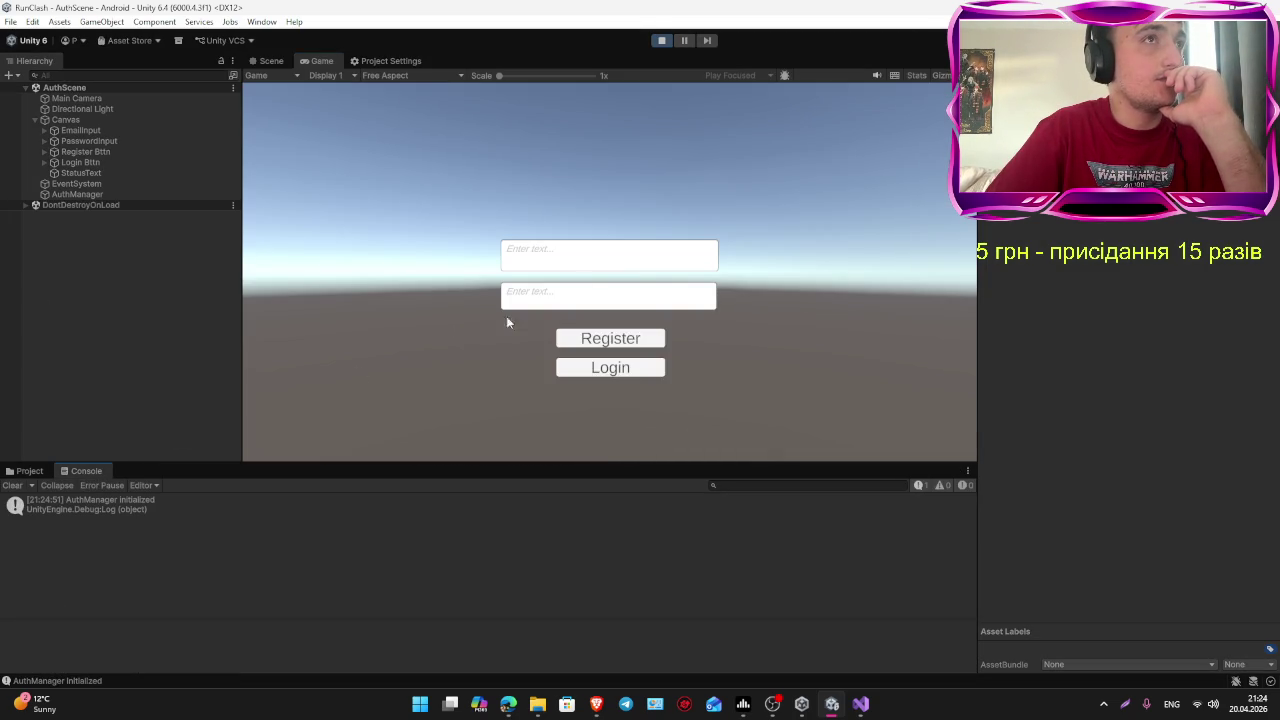
{"action": "left_click", "coordinate": [612, 257]}
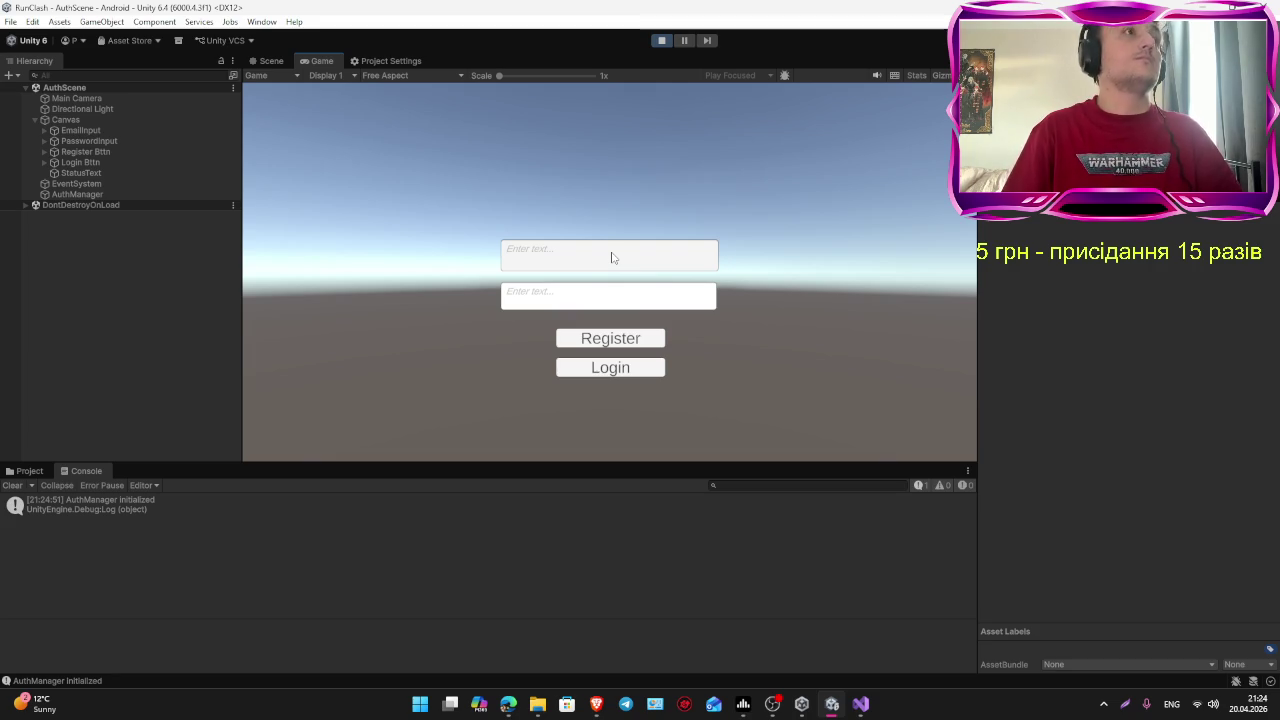
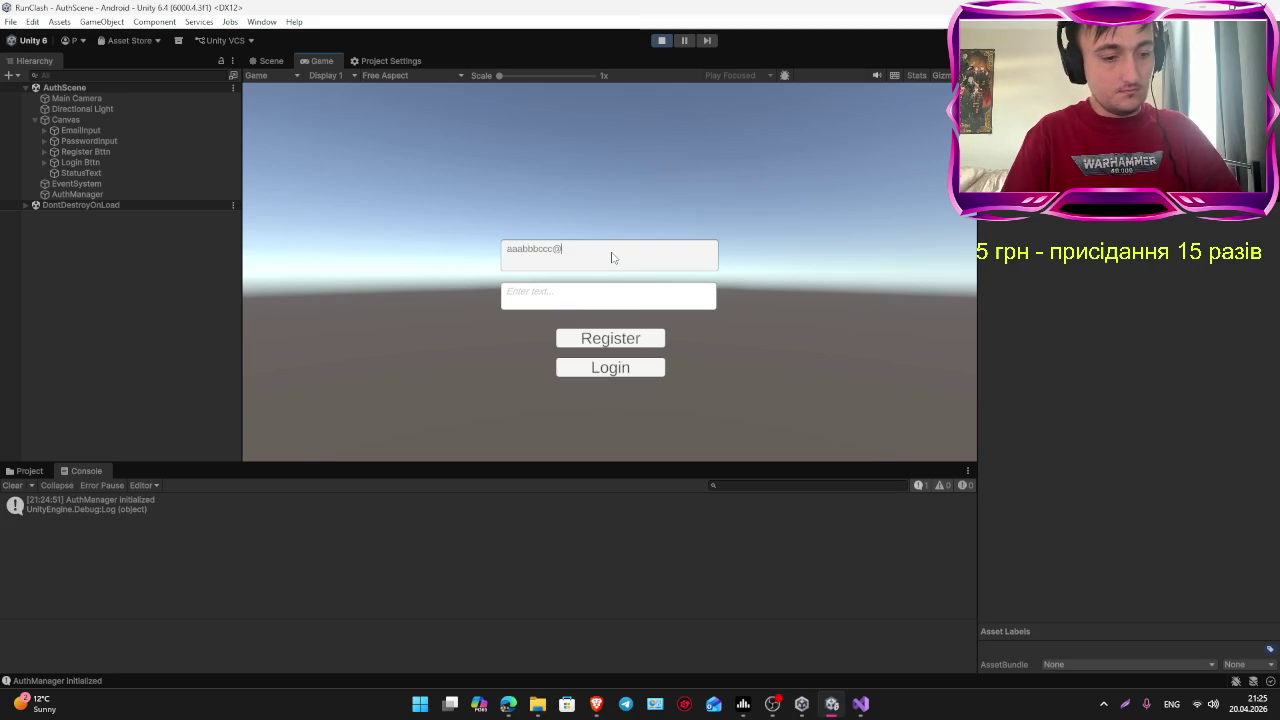
{"action": "left_click", "coordinate": [582, 298]}
{"action": "type", "text": "123456789"}
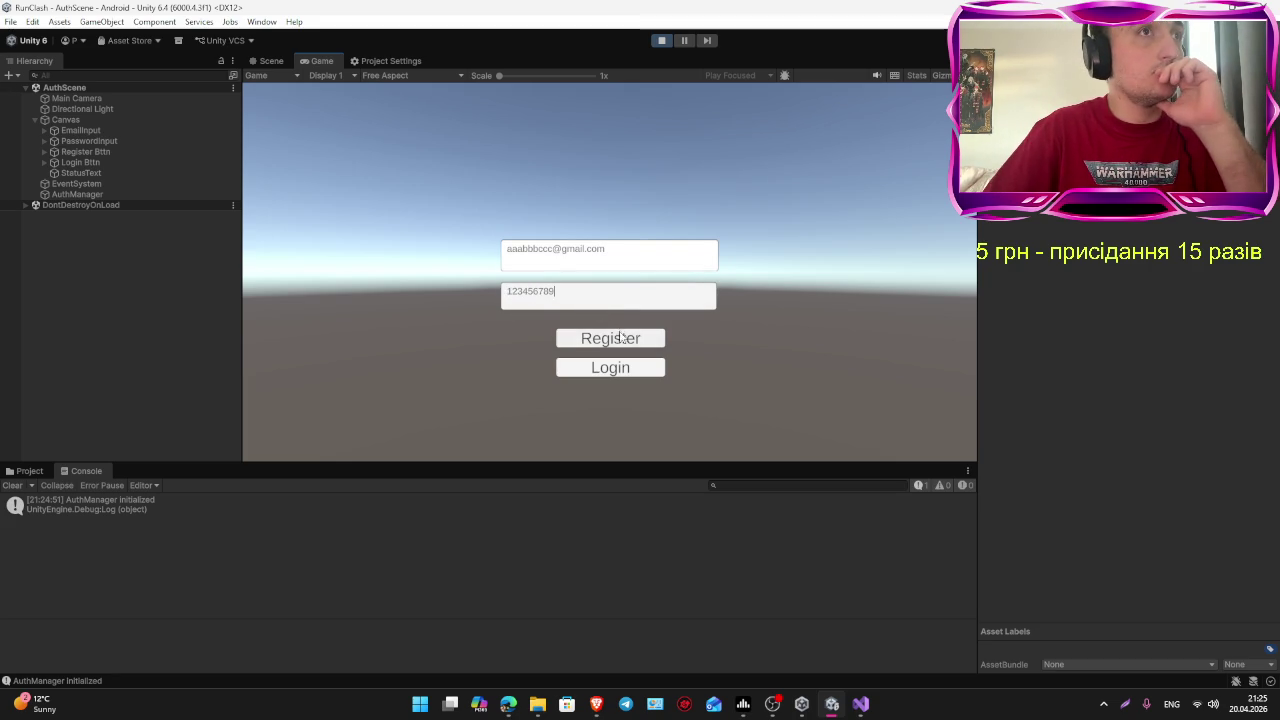
{"action": "left_click", "coordinate": [622, 340]}
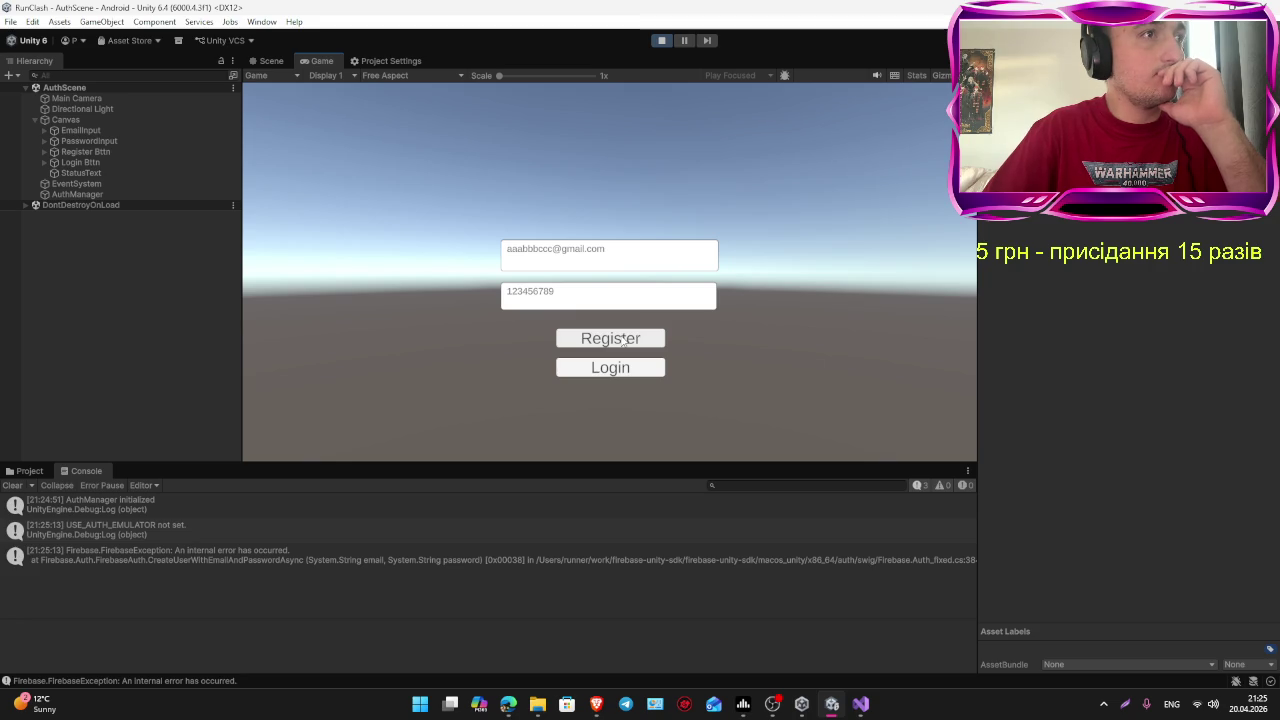
{"action": "mouse_move", "coordinate": [507, 704]}
{"action": "left_click", "coordinate": [417, 637]}
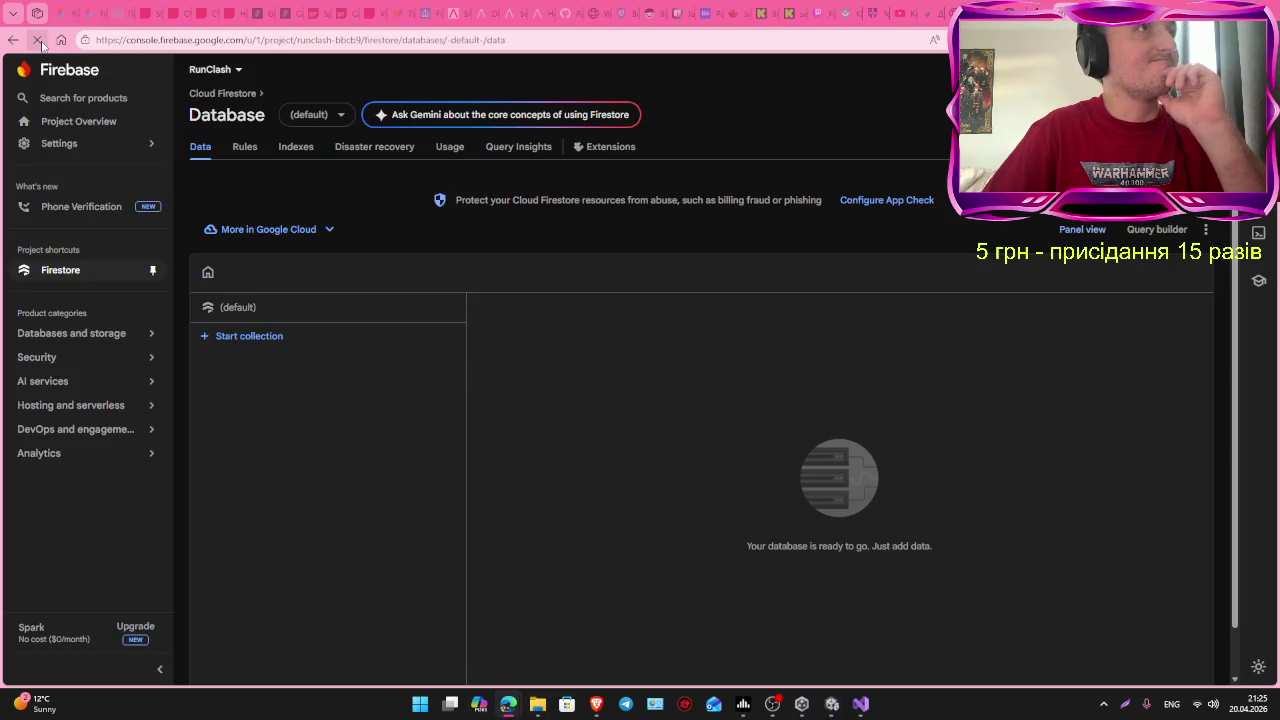
Step: Reload the Firestore database page and copy a screenshot of it to the clipboard
{"action": "left_click", "coordinate": [38, 40]}
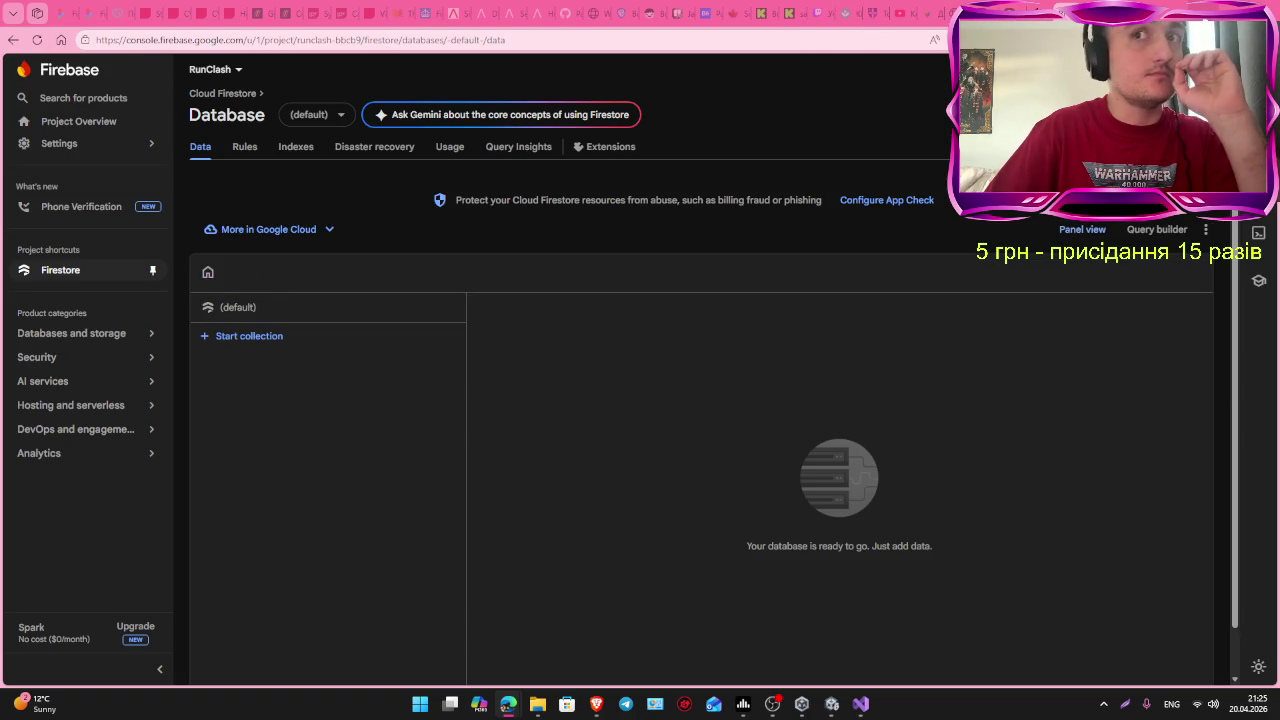
{"action": "key", "text": "super+shift+s"}
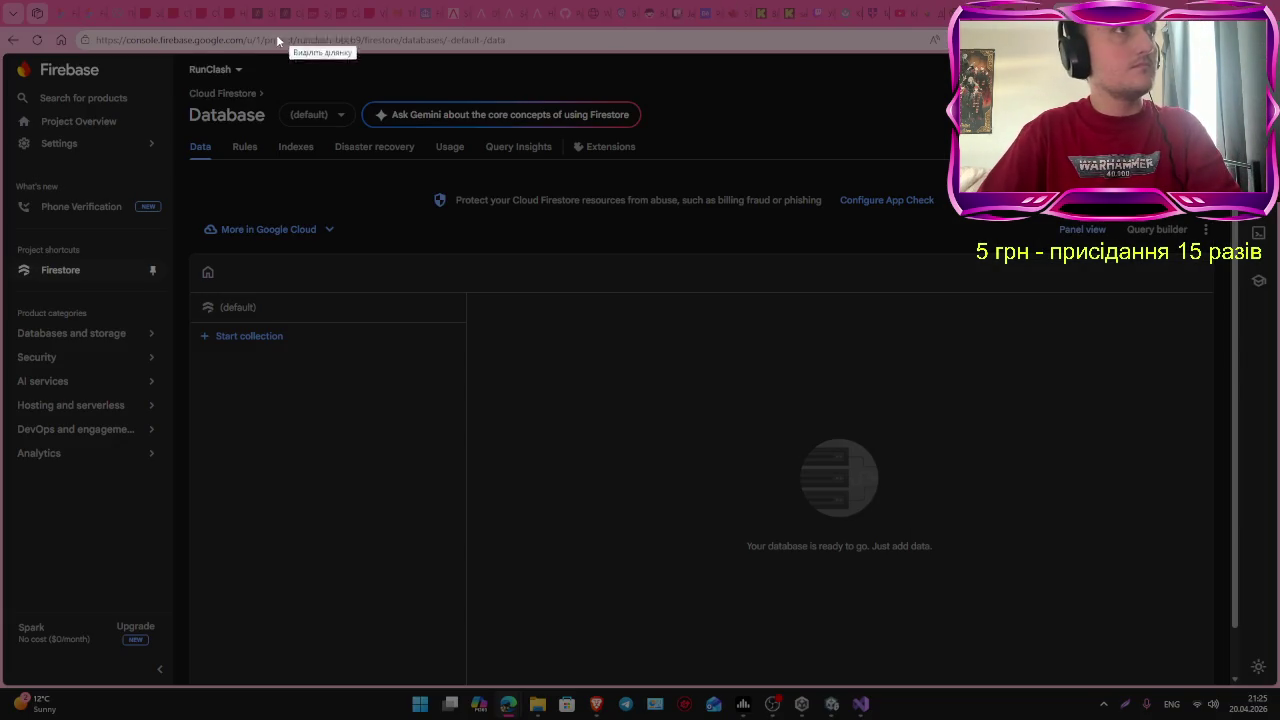
{"action": "mouse_move", "coordinate": [1, 60]}
{"action": "left_mouse_down"}
{"action": "mouse_move", "coordinate": [1026, 611]}
{"action": "mouse_move", "coordinate": [1043, 577]}
{"action": "left_mouse_up"}
{"action": "key", "text": "ctrl+c"}
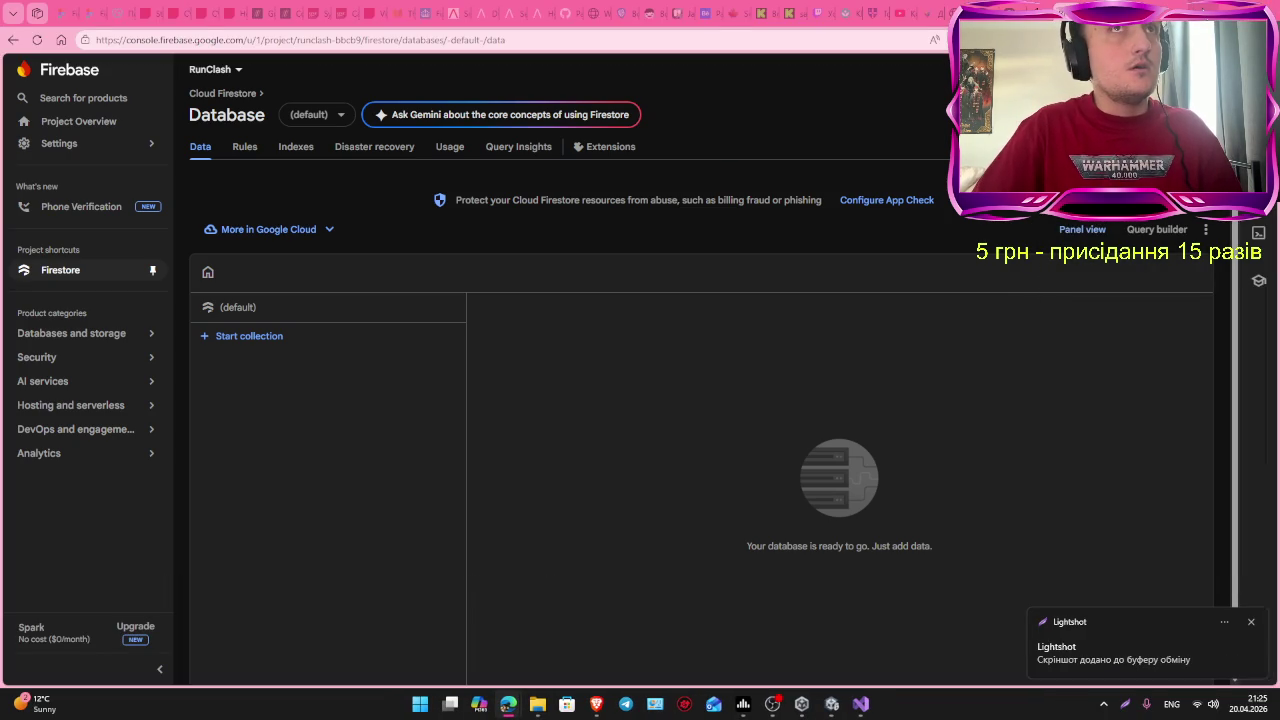
{"action": "key", "text": "alt+Tab"}
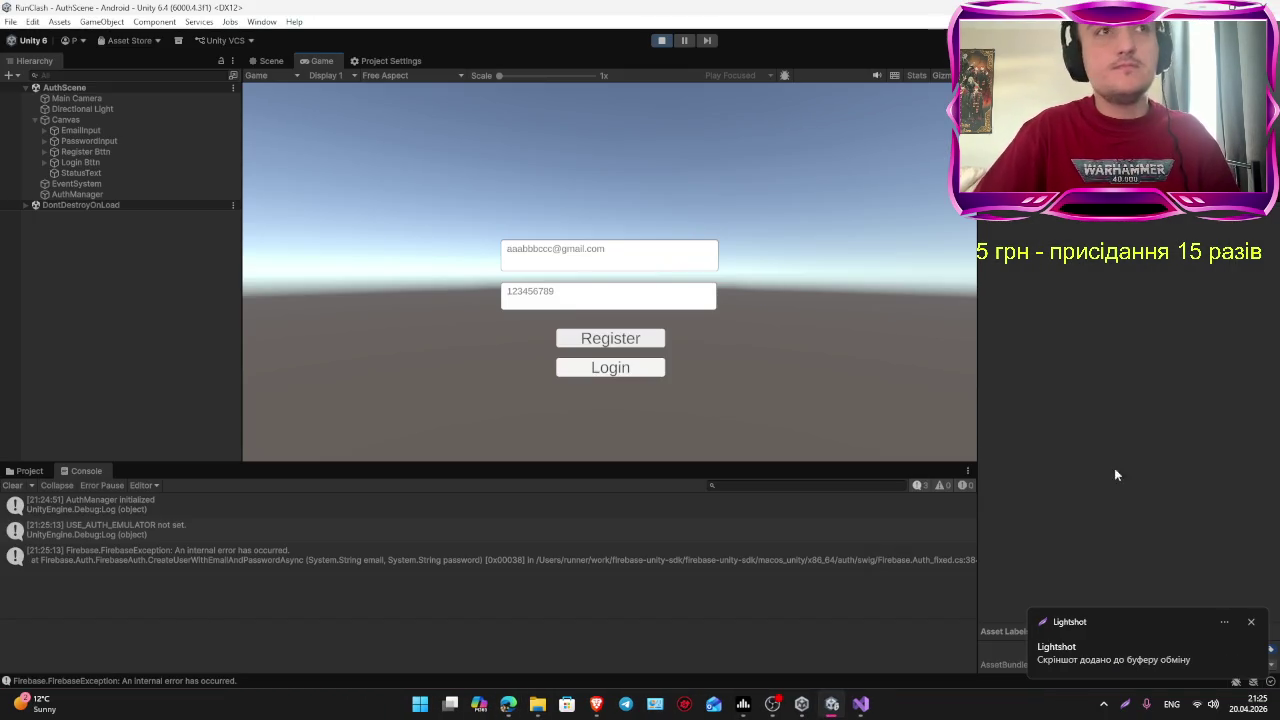
Step: Copy a screenshot of the Unity editor and its error console, then toggle the keyboard layout
{"action": "key", "text": "alt+Tab"}
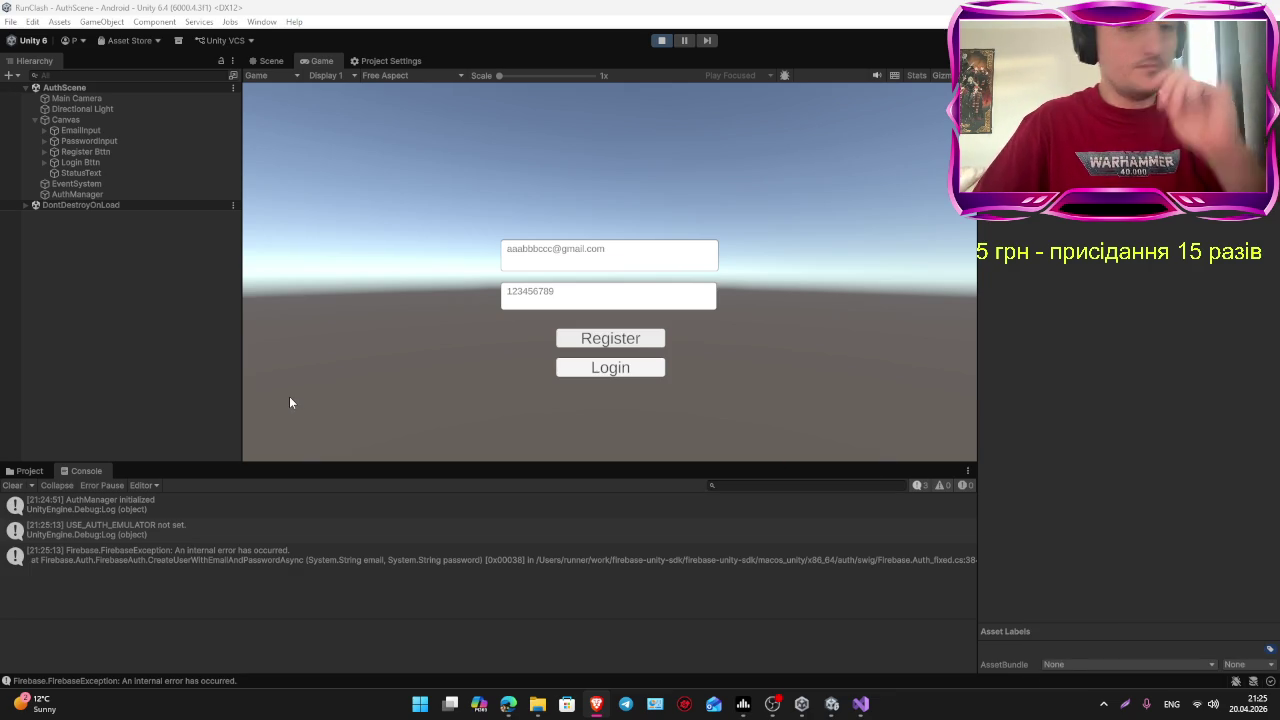
{"action": "key", "text": "Print"}
{"action": "mouse_move", "coordinate": [7, 75]}
{"action": "left_mouse_down"}
{"action": "mouse_move", "coordinate": [555, 470]}
{"action": "mouse_move", "coordinate": [963, 603]}
{"action": "left_mouse_up"}
{"action": "key", "text": "ctrl+c"}
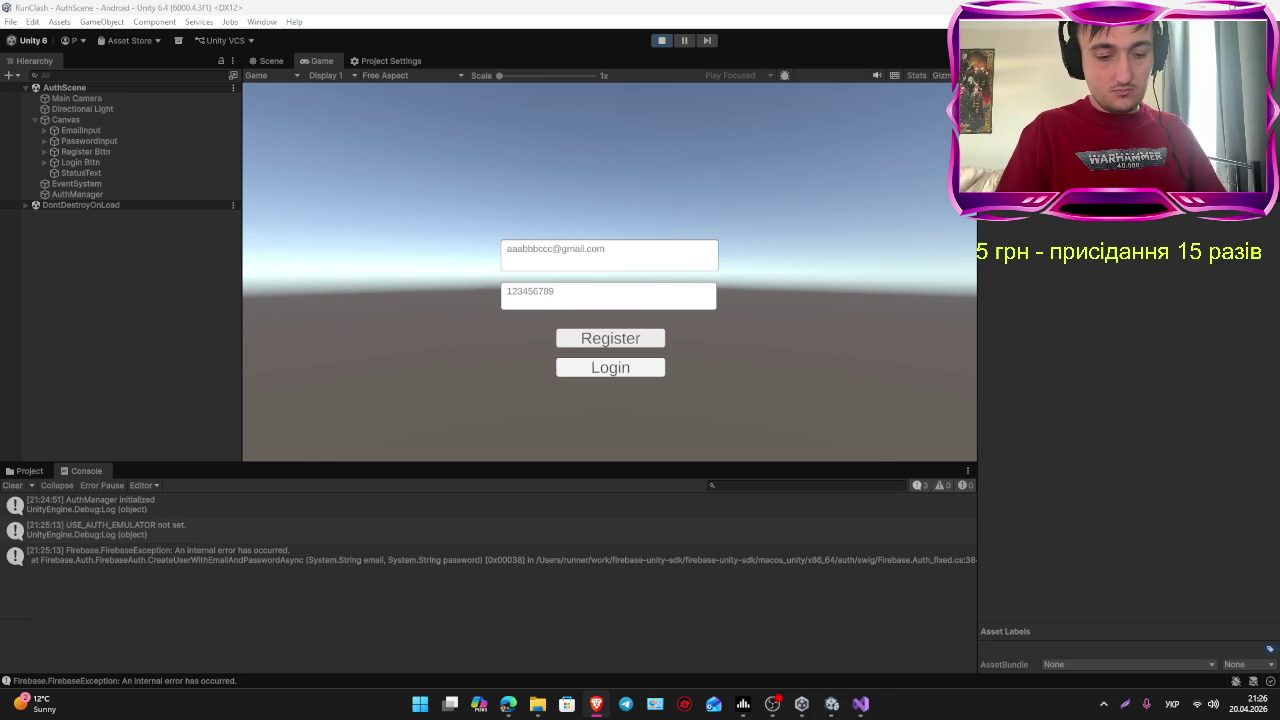
{"action": "key", "text": "alt+shift"}
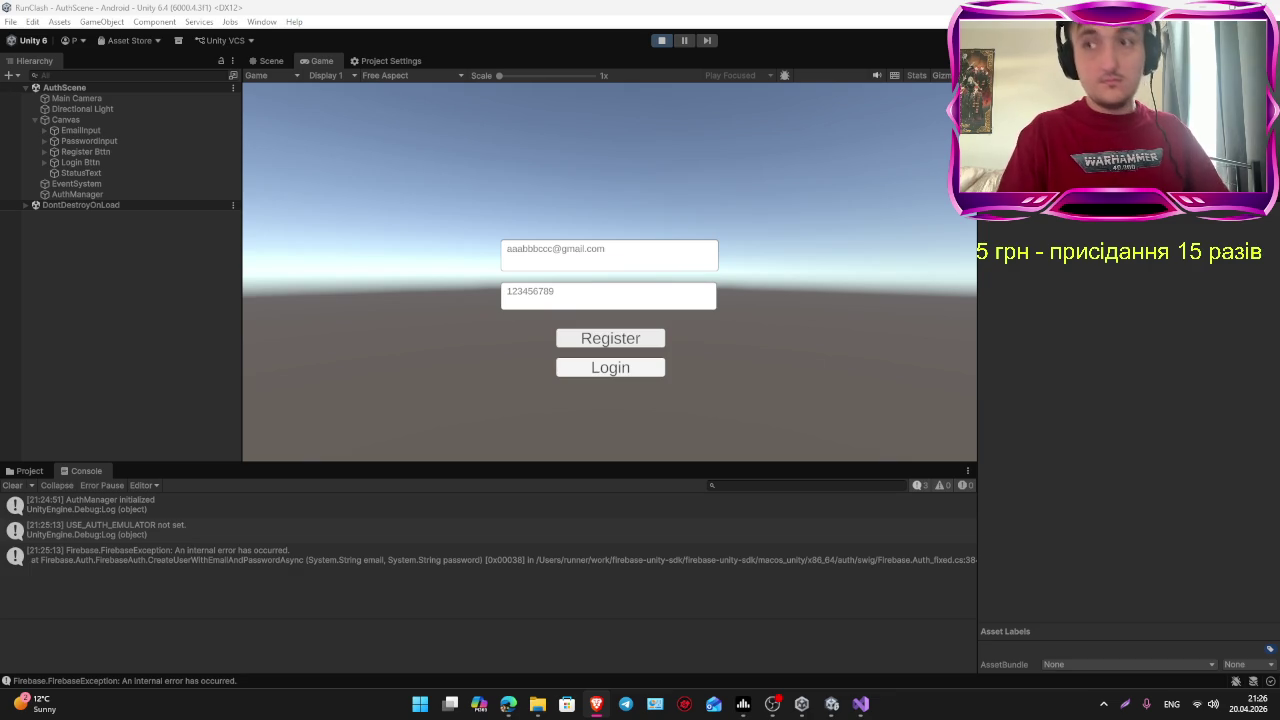
{"action": "key", "text": "alt+shift"}
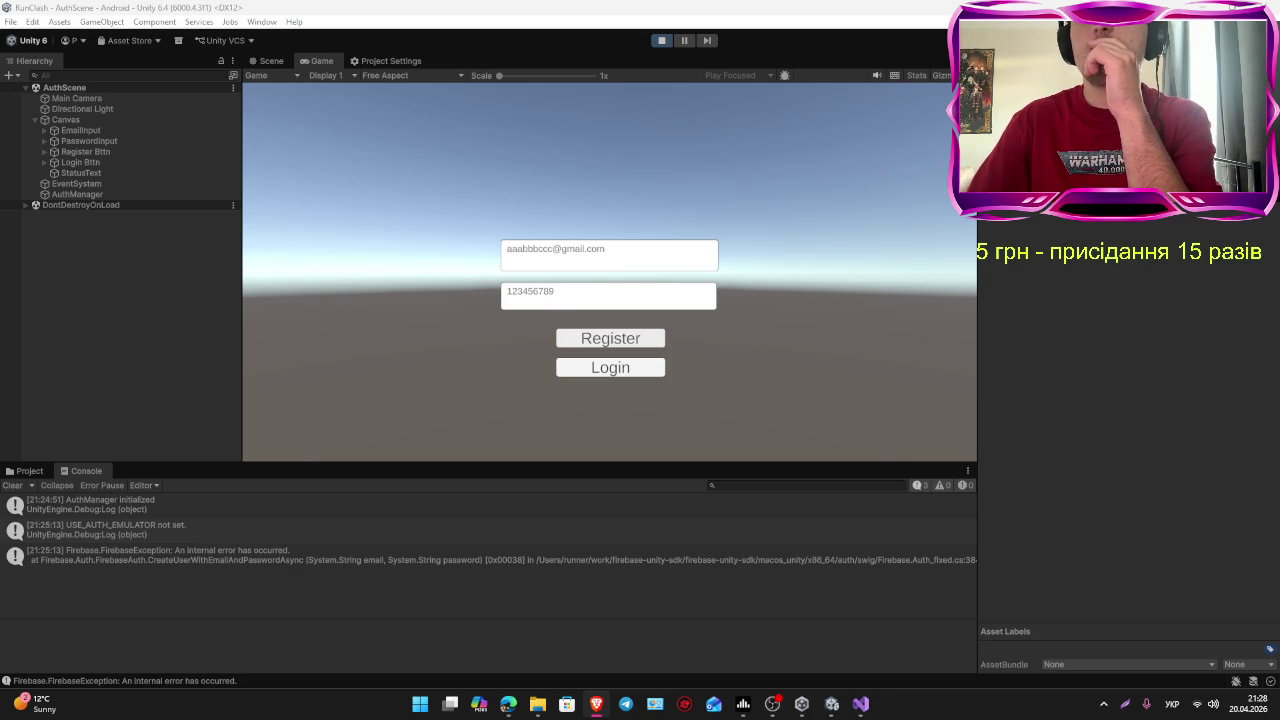
{"action": "left_click", "coordinate": [860, 704]}
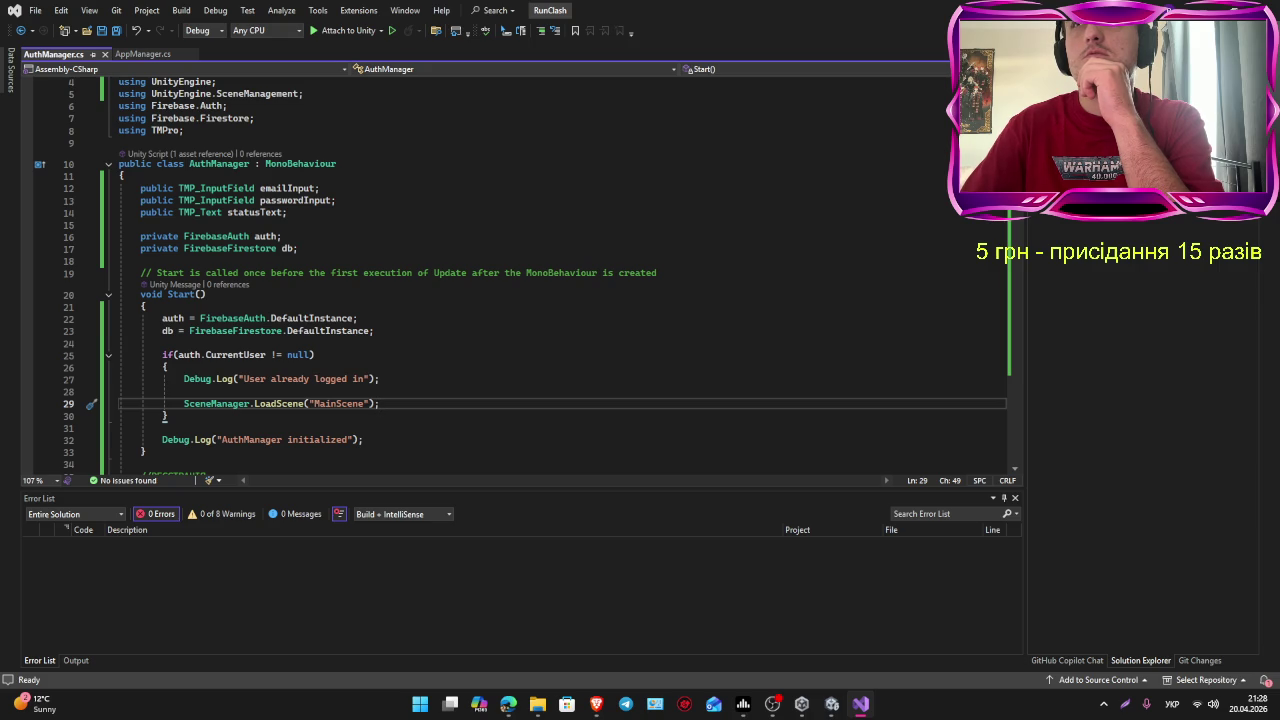
{"action": "left_click", "coordinate": [859, 704]}
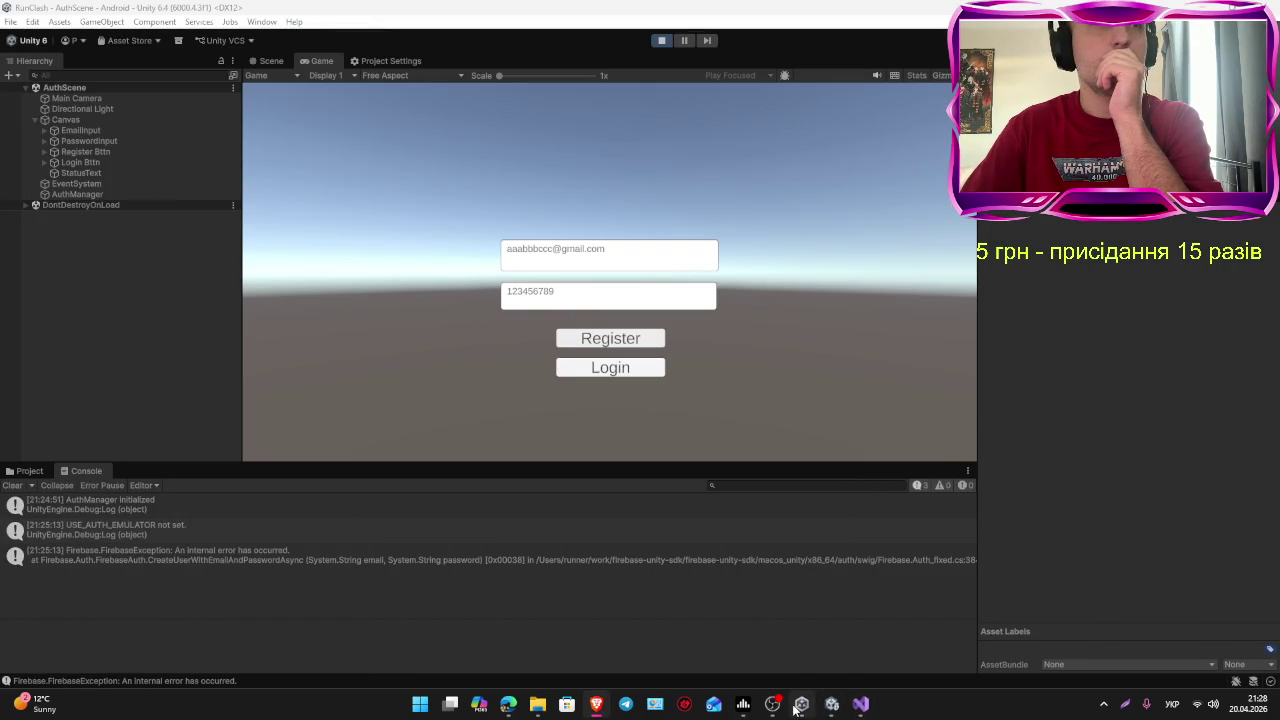
{"action": "mouse_move", "coordinate": [800, 708]}
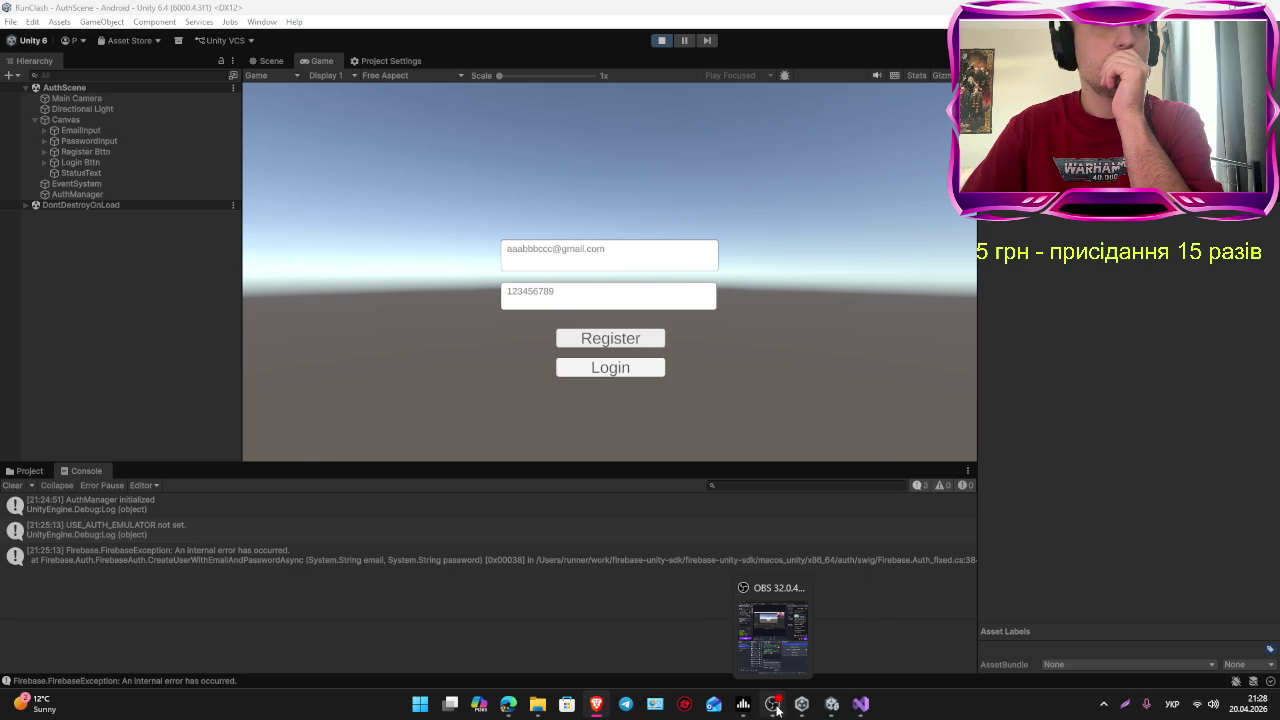
{"action": "mouse_move", "coordinate": [500, 709]}
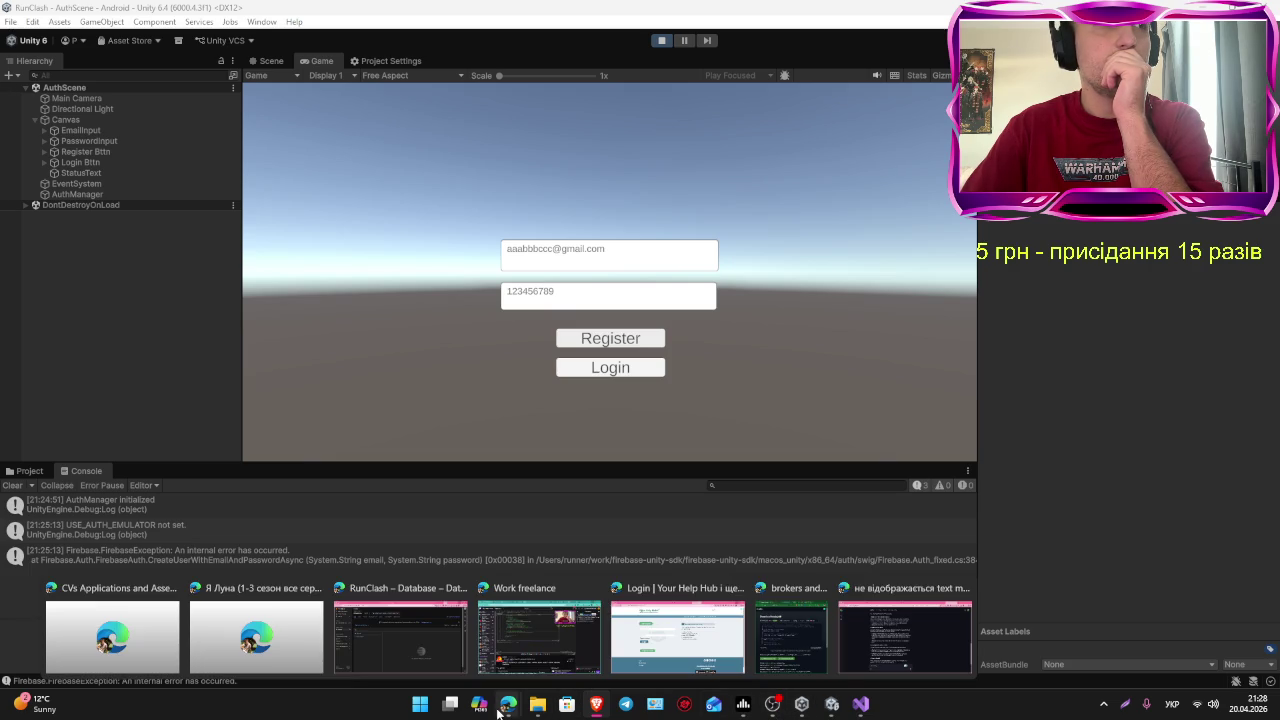
{"action": "left_click", "coordinate": [418, 648]}
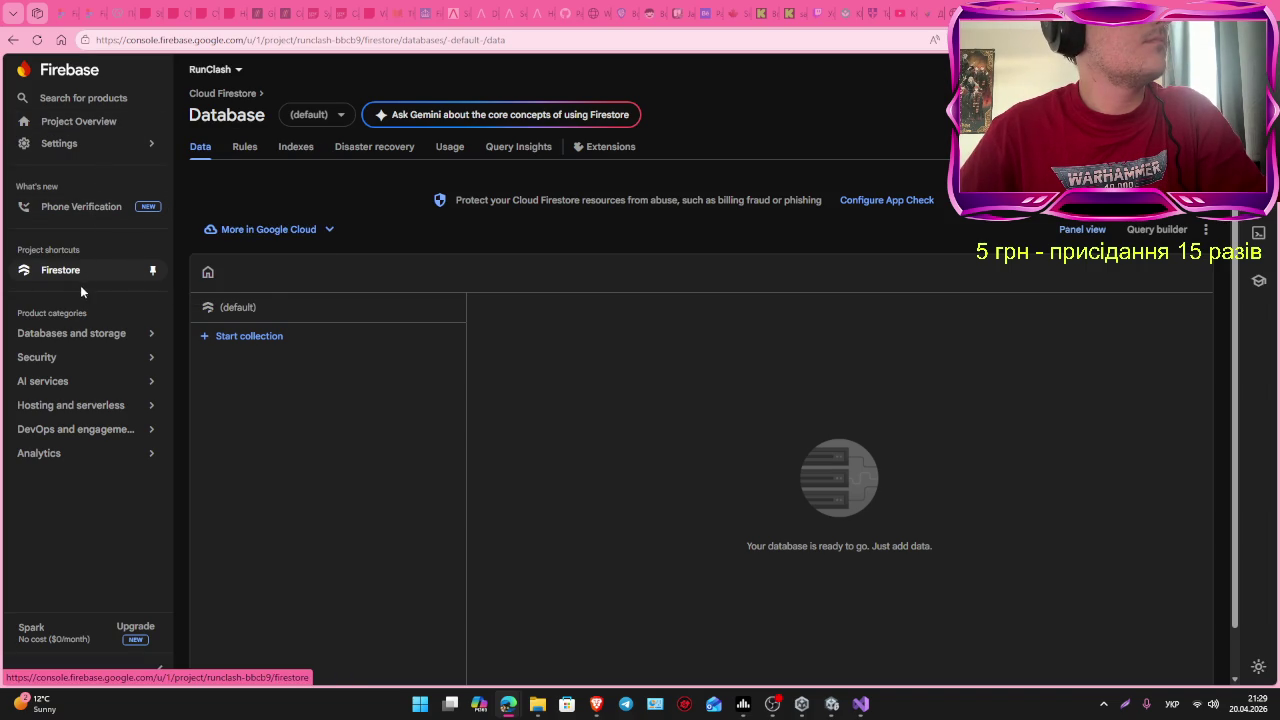
Step: Open the RunClash project's Authentication page from the Firebase Console sidebar
{"action": "mouse_move", "coordinate": [109, 343]}
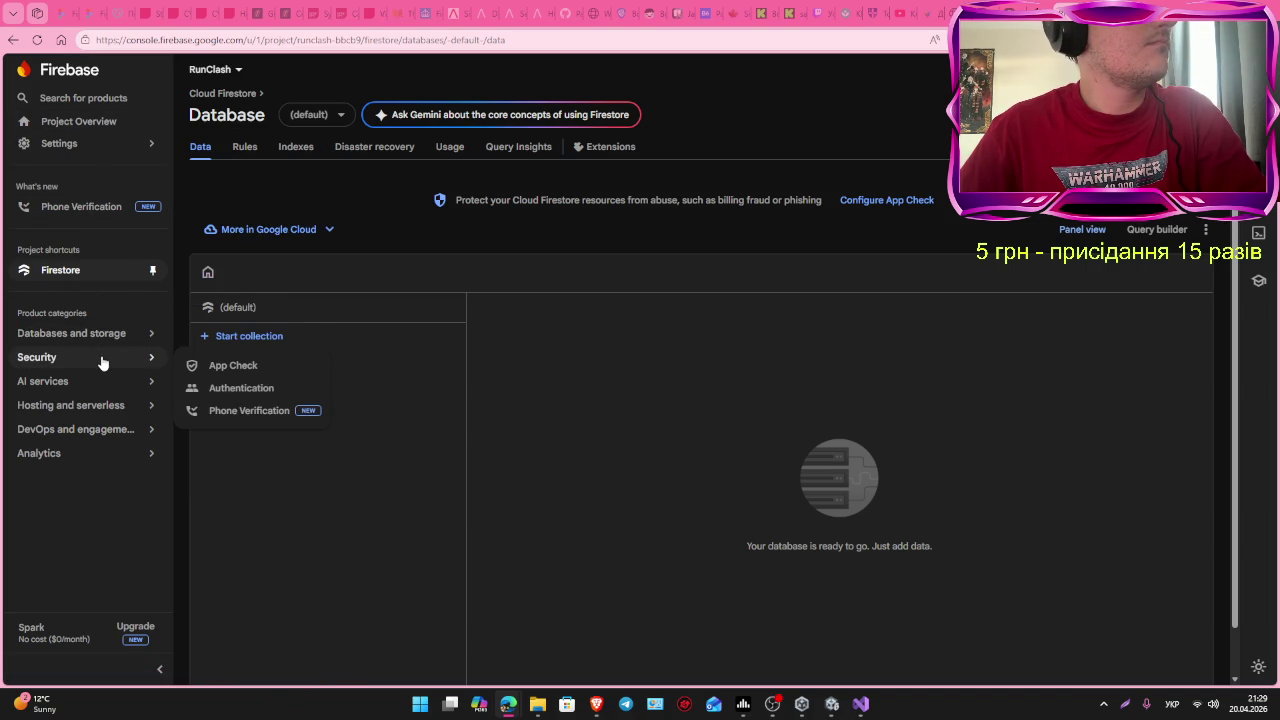
{"action": "mouse_move", "coordinate": [108, 388]}
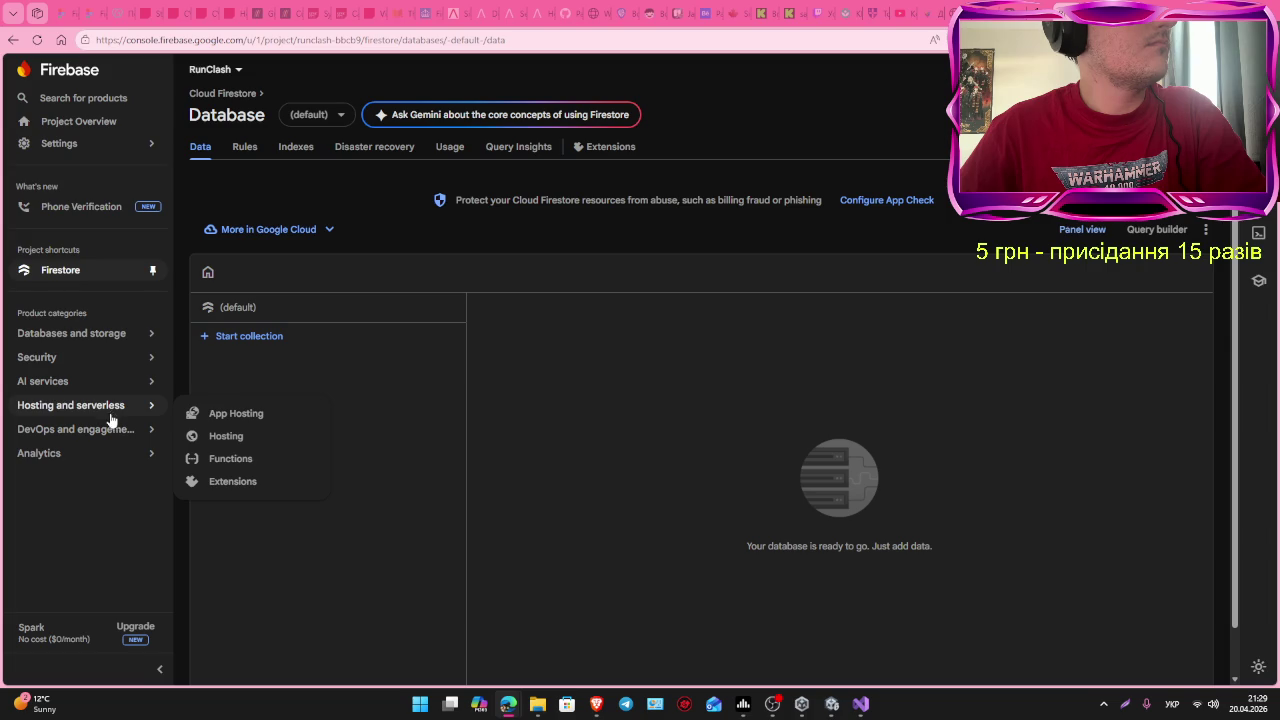
{"action": "mouse_move", "coordinate": [112, 433]}
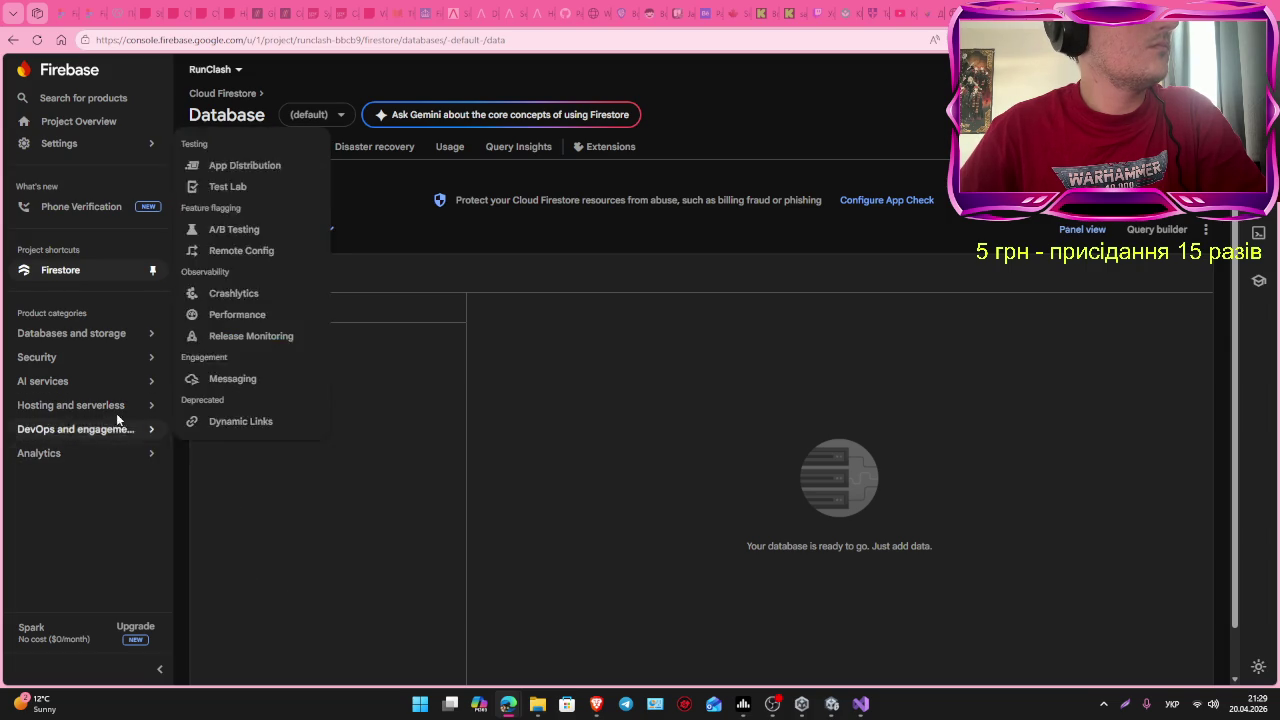
{"action": "left_click", "coordinate": [243, 390]}
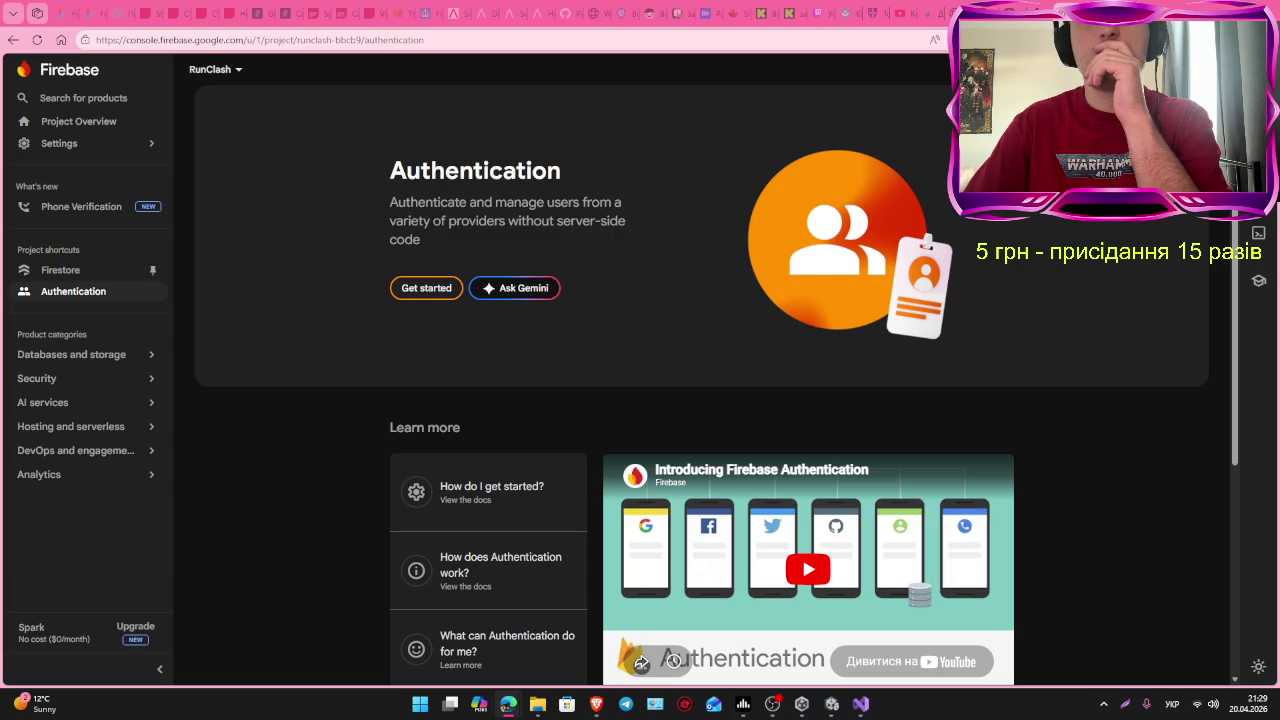
Step: Turn on the Email/Password sign-in provider for RunClash, save it, and return to Unity
{"action": "left_click", "coordinate": [418, 290]}
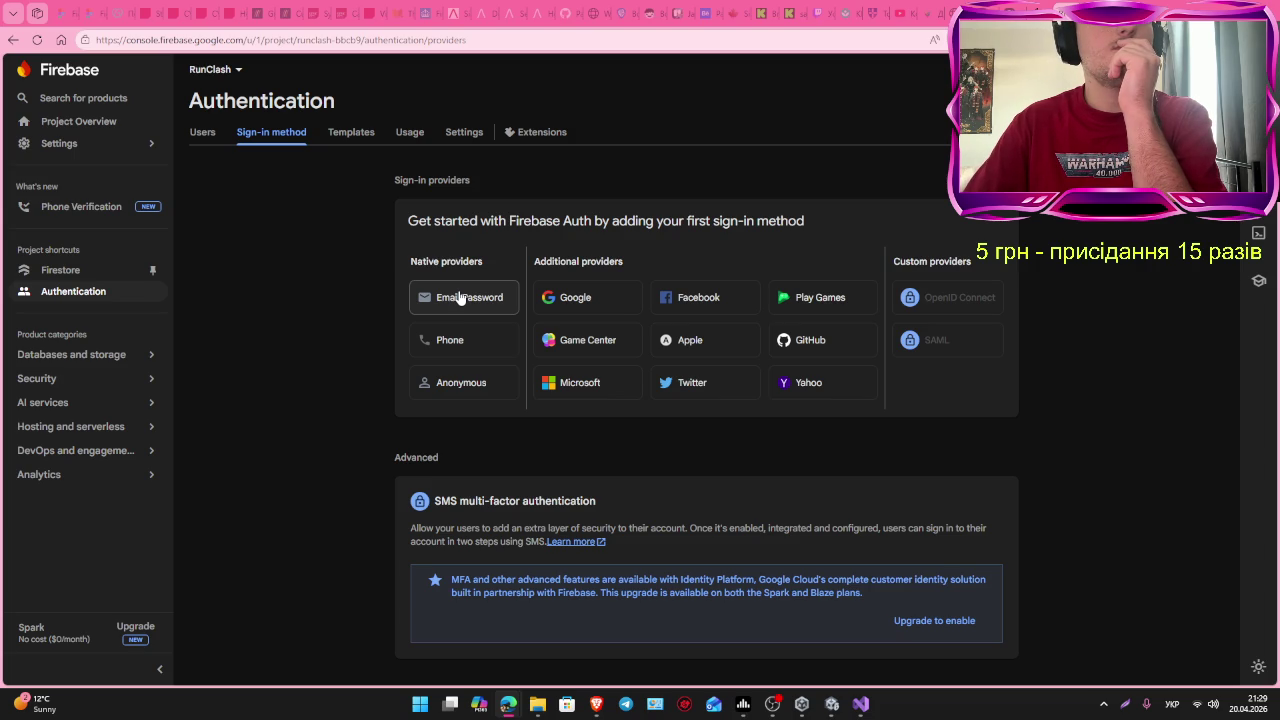
{"action": "left_click", "coordinate": [460, 297]}
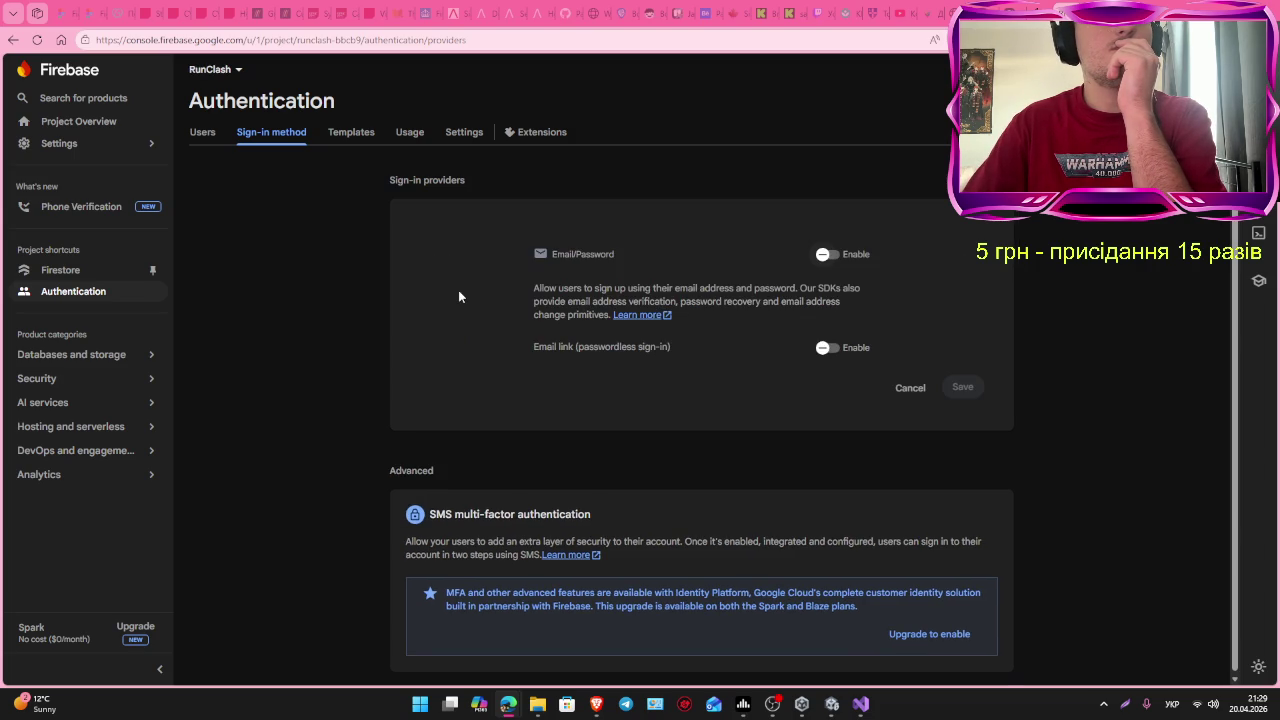
{"action": "left_click", "coordinate": [822, 255]}
{"action": "left_click", "coordinate": [832, 349]}
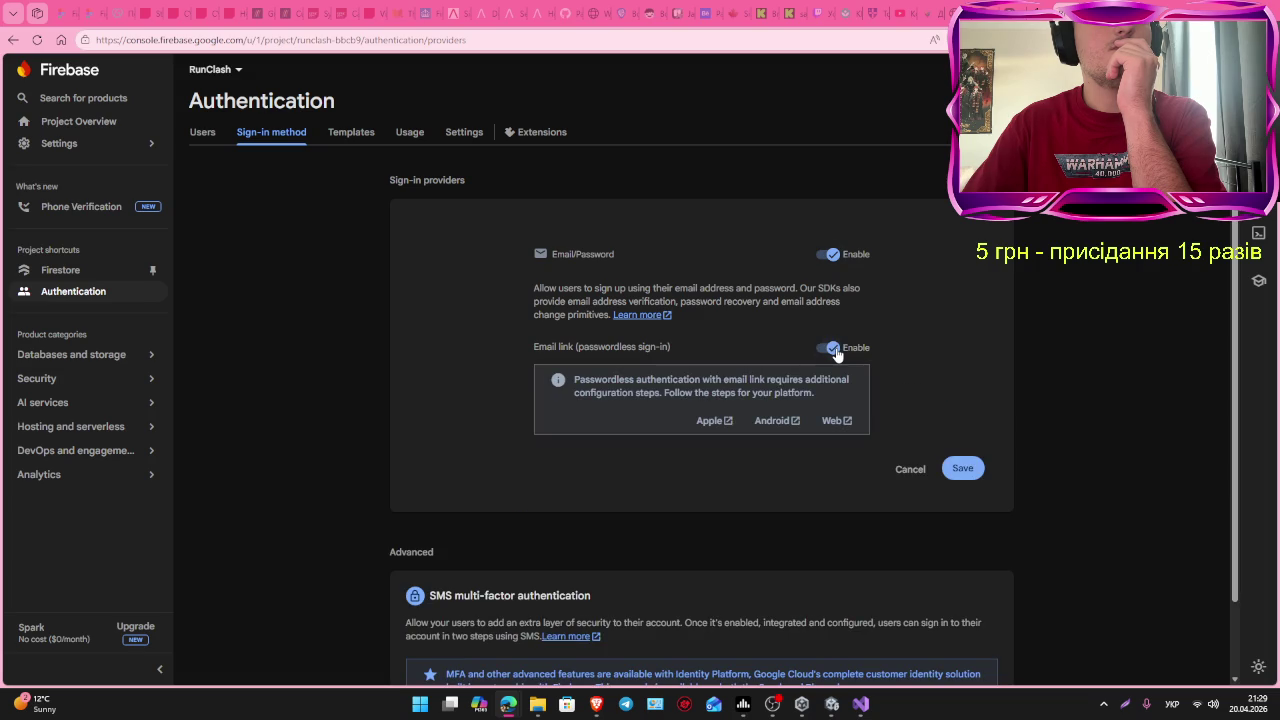
{"action": "left_click", "coordinate": [963, 469]}
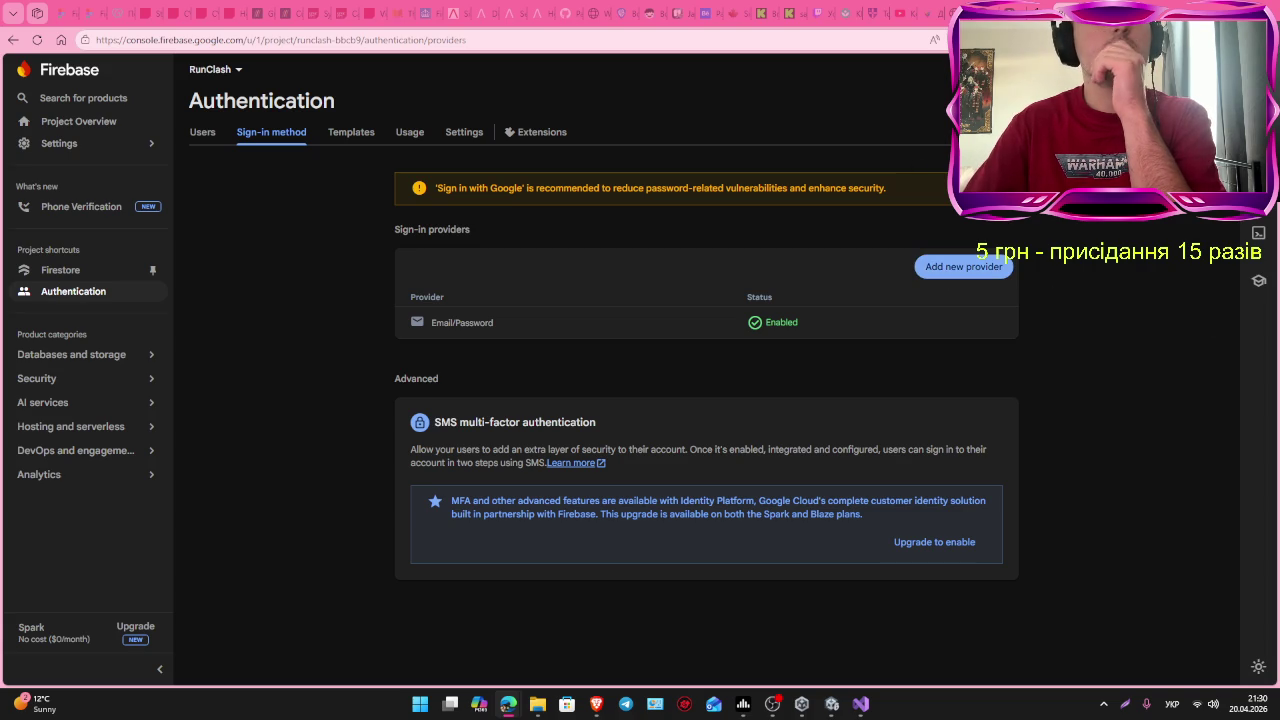
{"action": "left_click", "coordinate": [831, 704]}
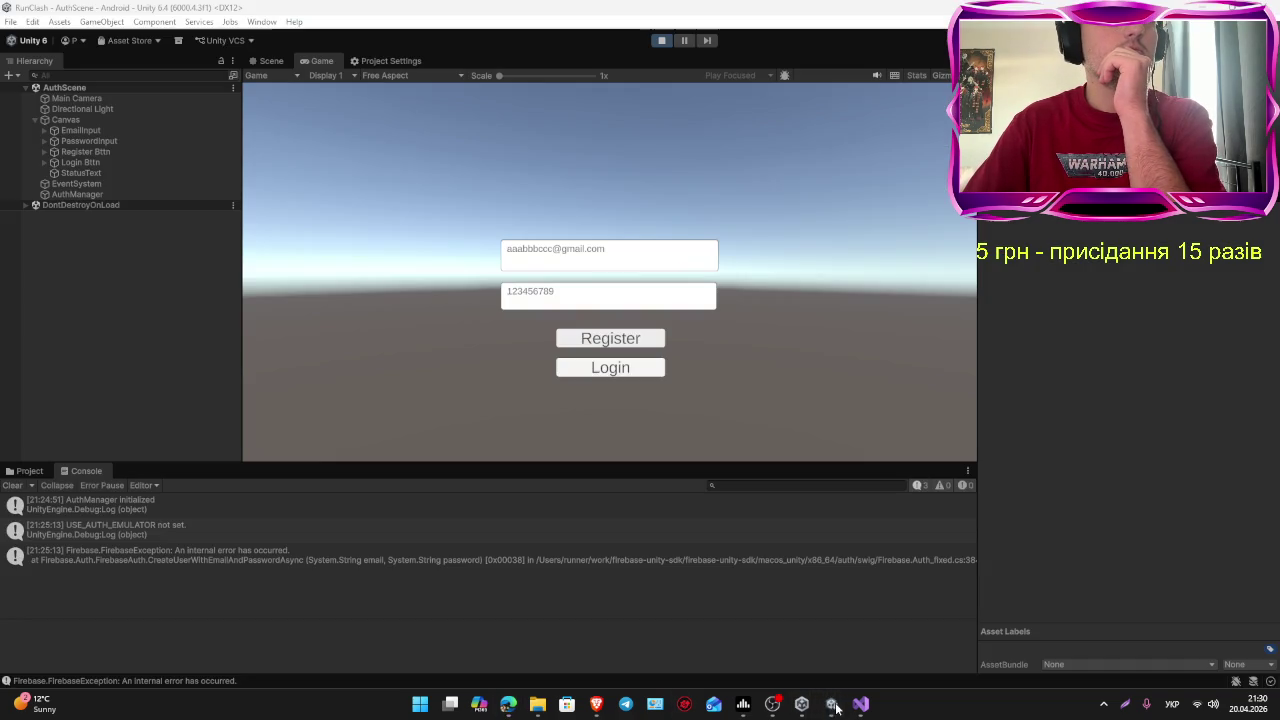
Step: Restart play mode and enter a test email address in the email field
{"action": "left_click", "coordinate": [662, 41]}
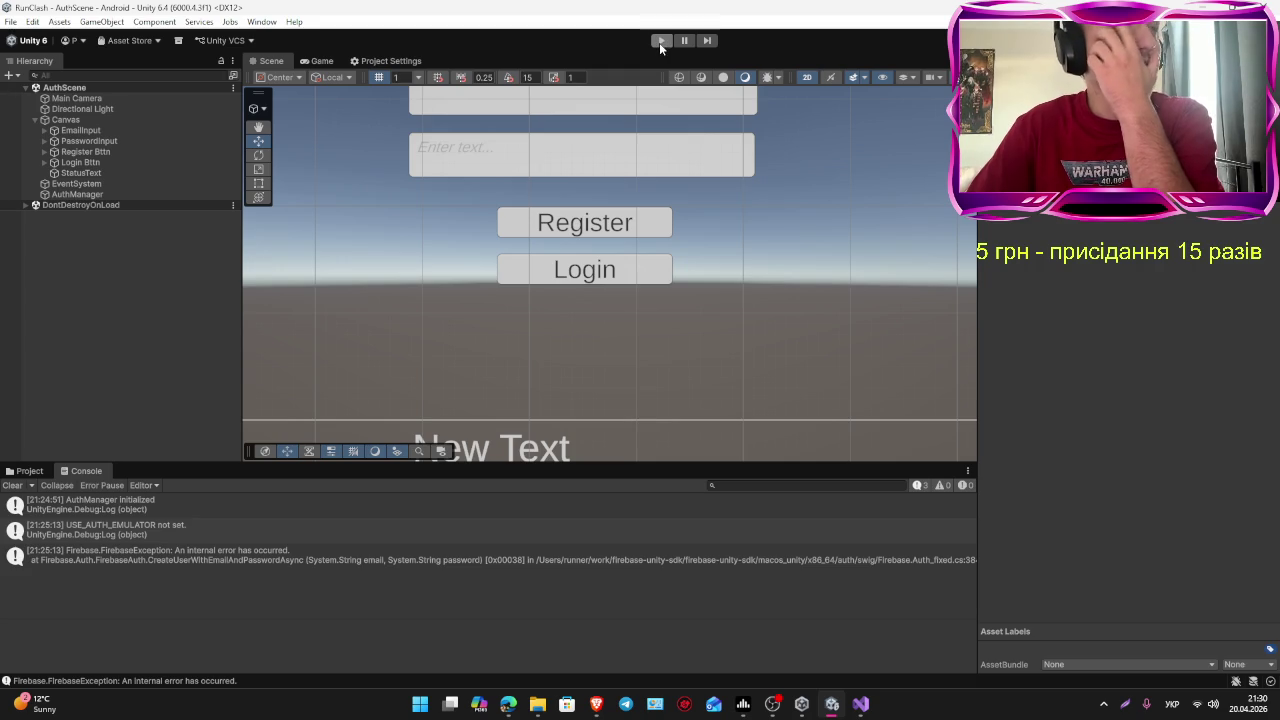
{"action": "left_click", "coordinate": [659, 42]}
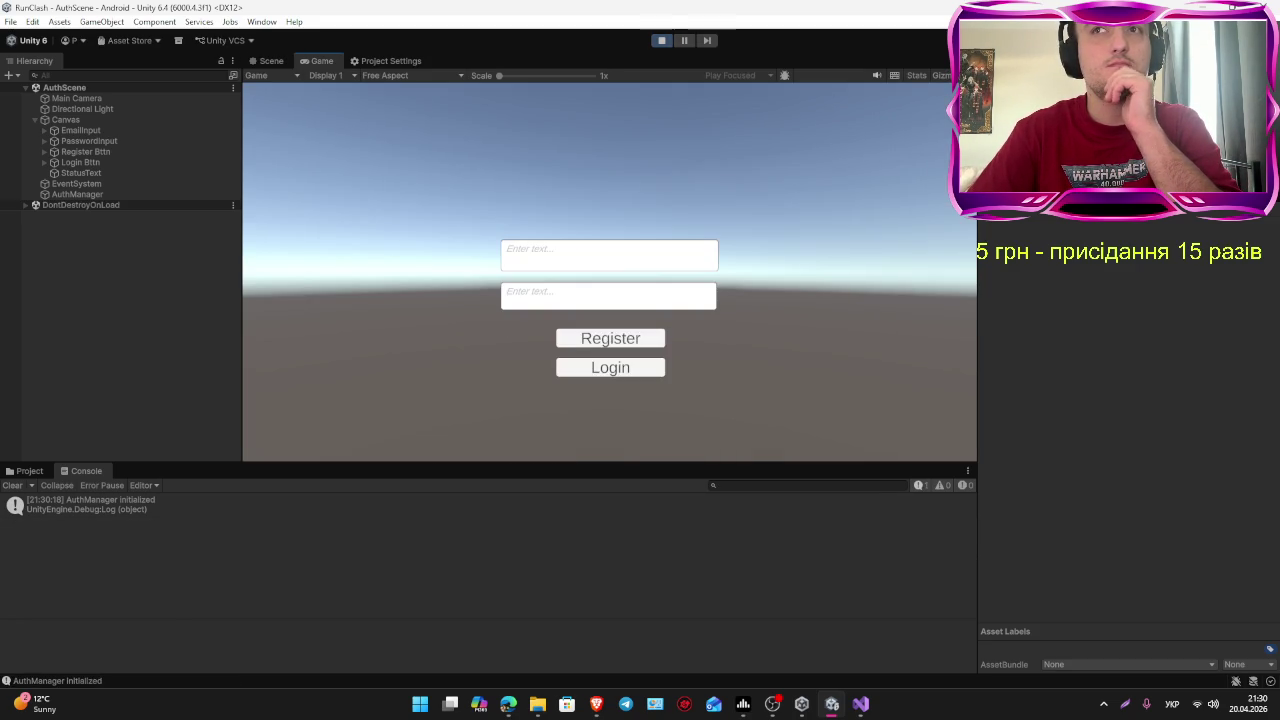
{"action": "left_click", "coordinate": [587, 257]}
{"action": "type", "text": "фффф"}
{"action": "key", "text": "BackSpace"}
{"action": "key", "text": "BackSpace"}
{"action": "key", "text": "BackSpace"}
{"action": "key", "text": "alt+shift"}
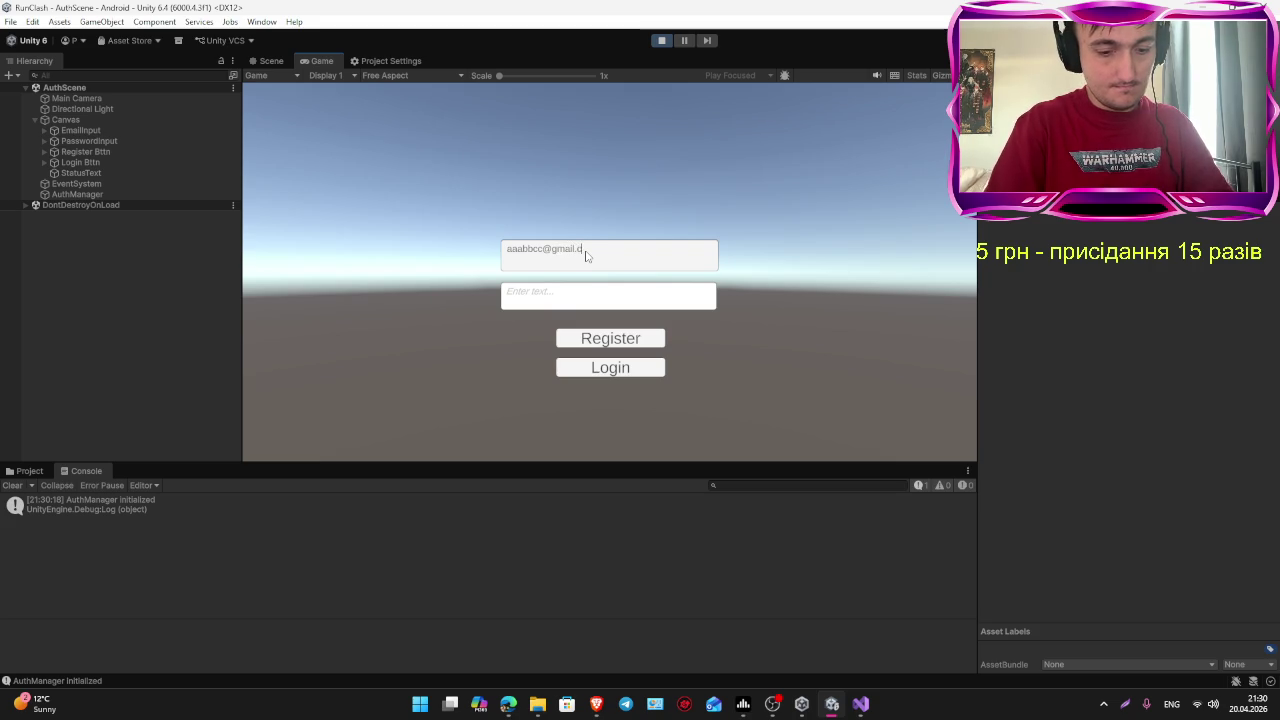
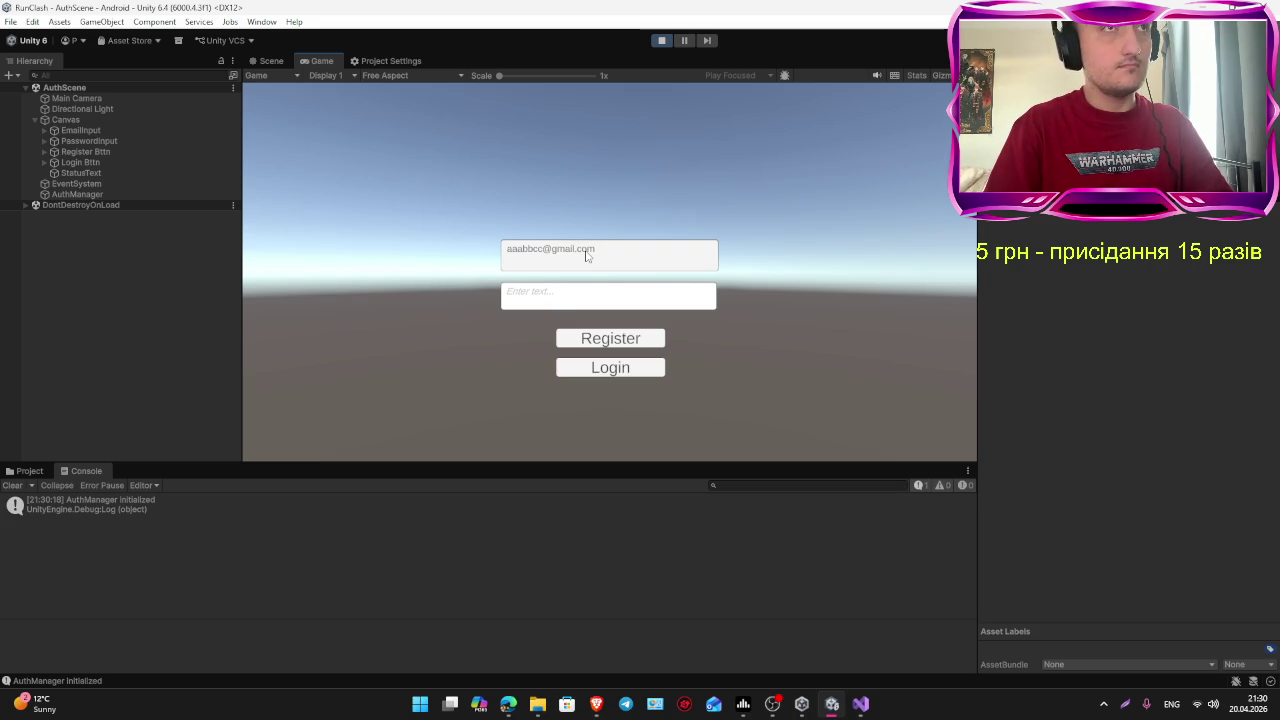
Step: Enter a password and register the test user, checking the Console output
{"action": "left_click", "coordinate": [585, 296]}
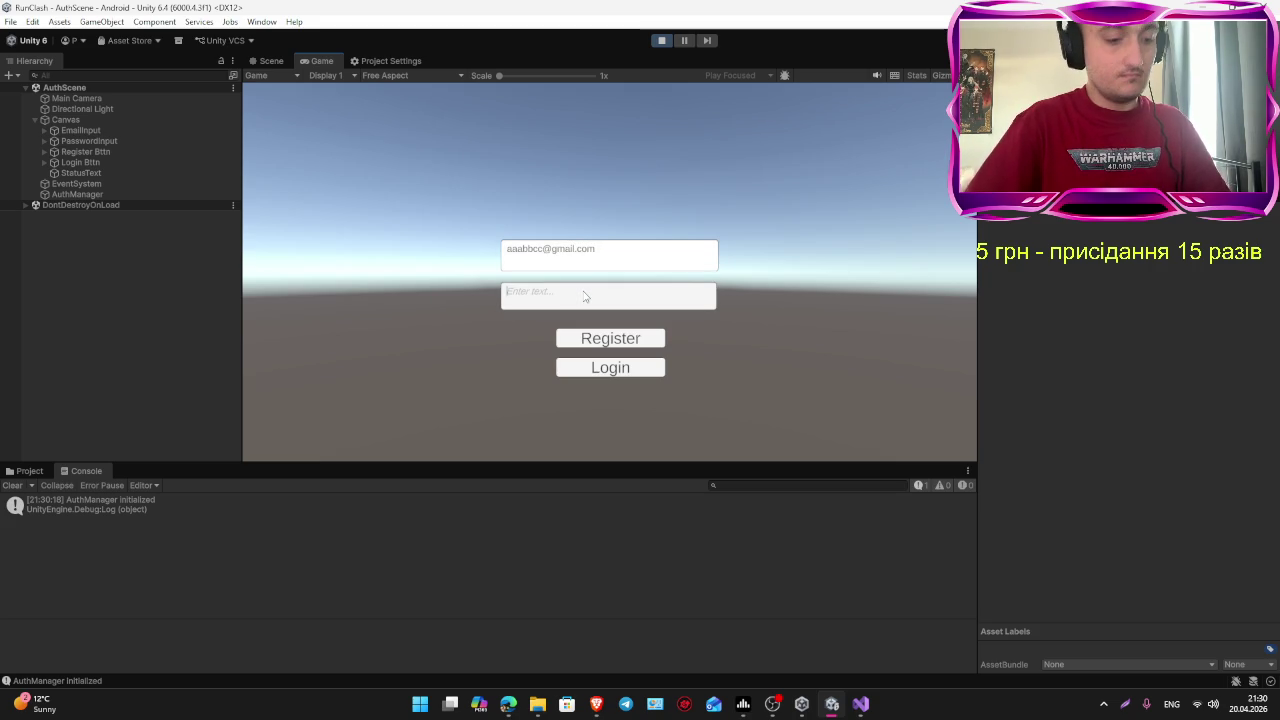
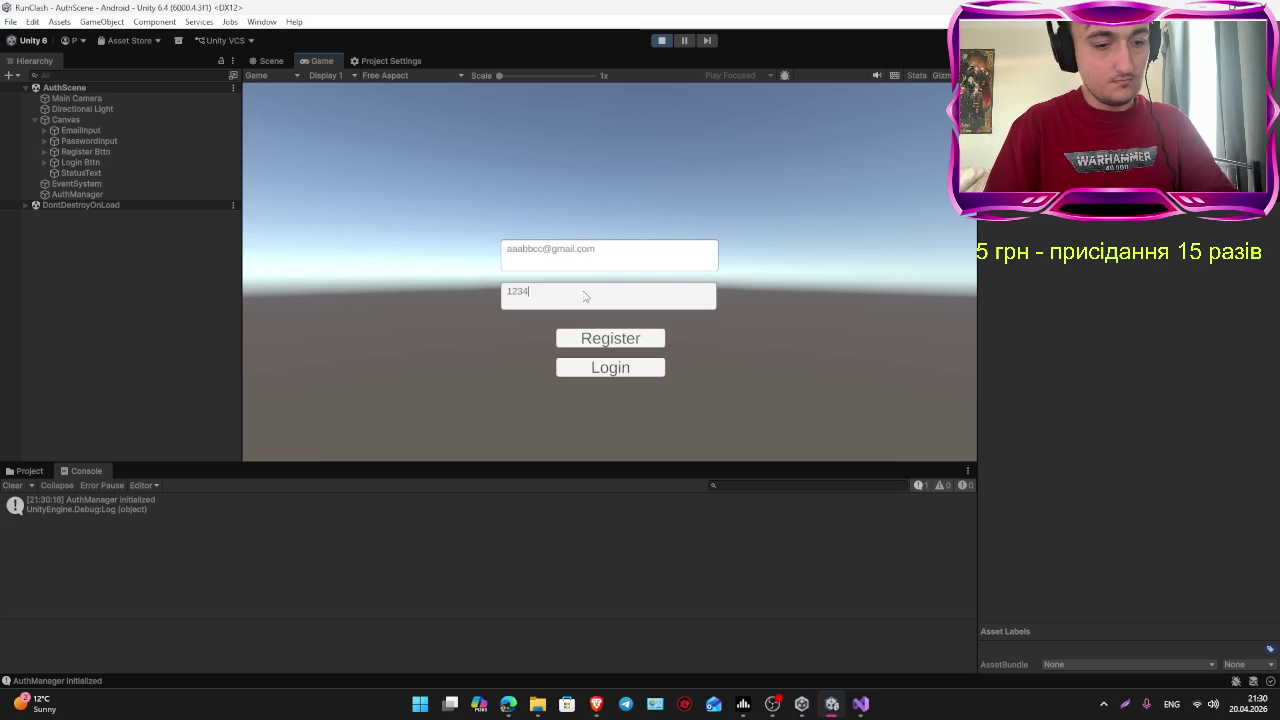
{"action": "left_click", "coordinate": [612, 344]}
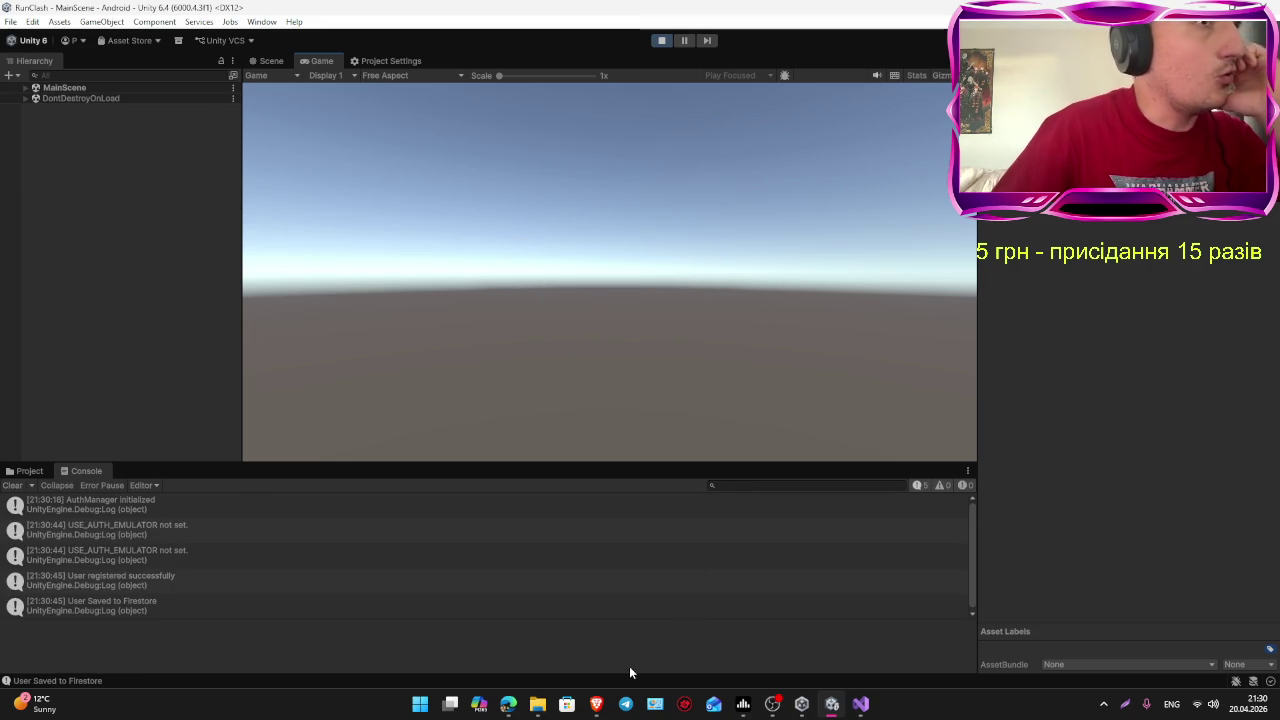
{"action": "mouse_move", "coordinate": [538, 705]}
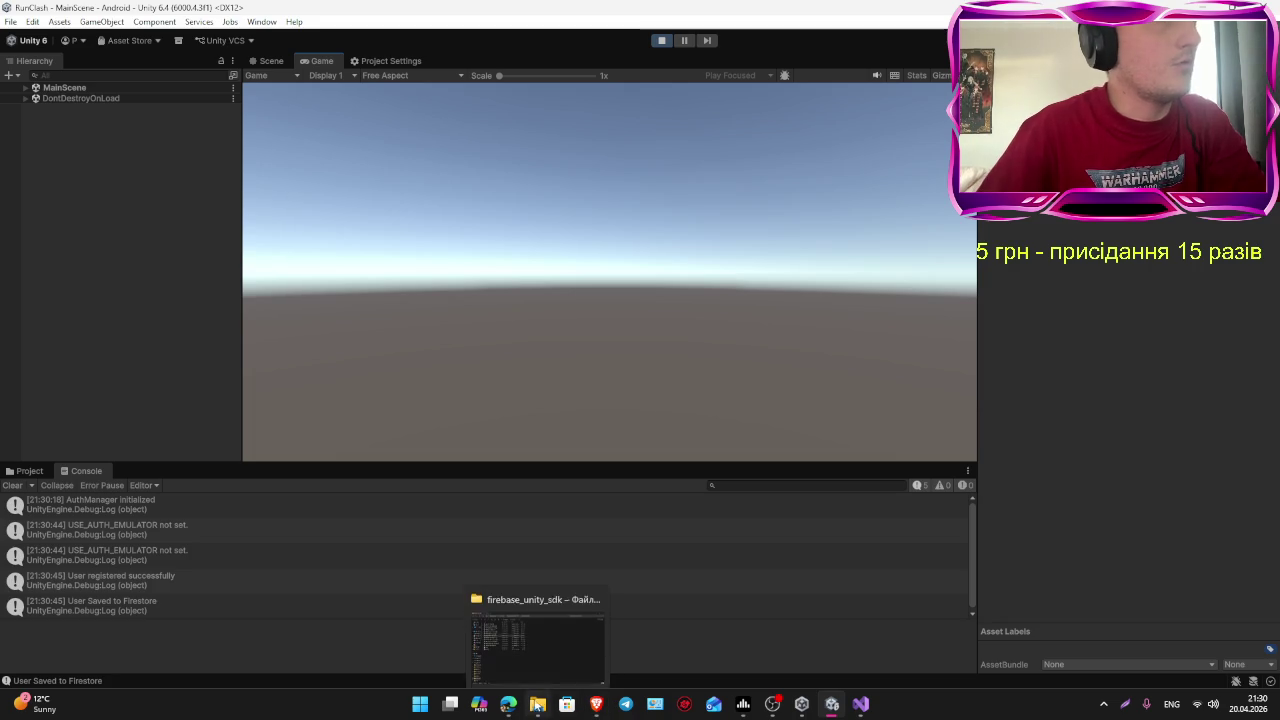
Step: Check the new user's document in Firestore, then stop Unity play mode and return to AuthManager.cs
{"action": "left_click", "coordinate": [403, 639]}
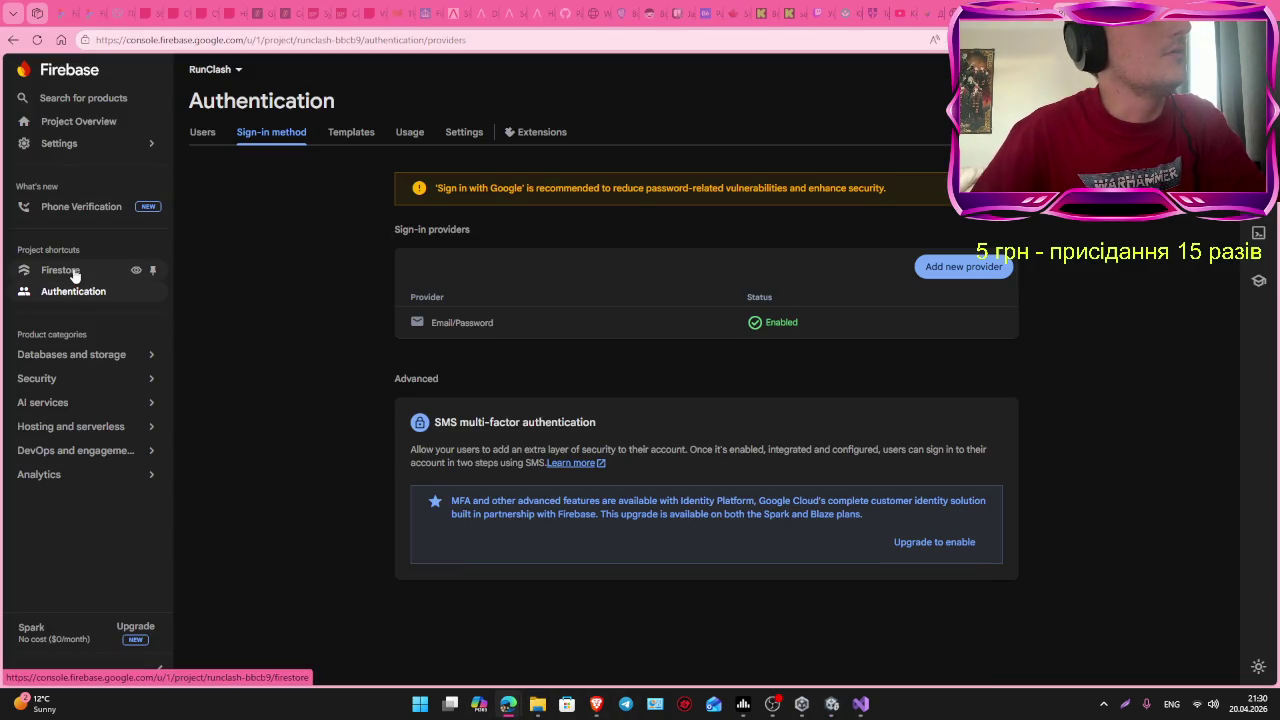
{"action": "left_click", "coordinate": [73, 272]}
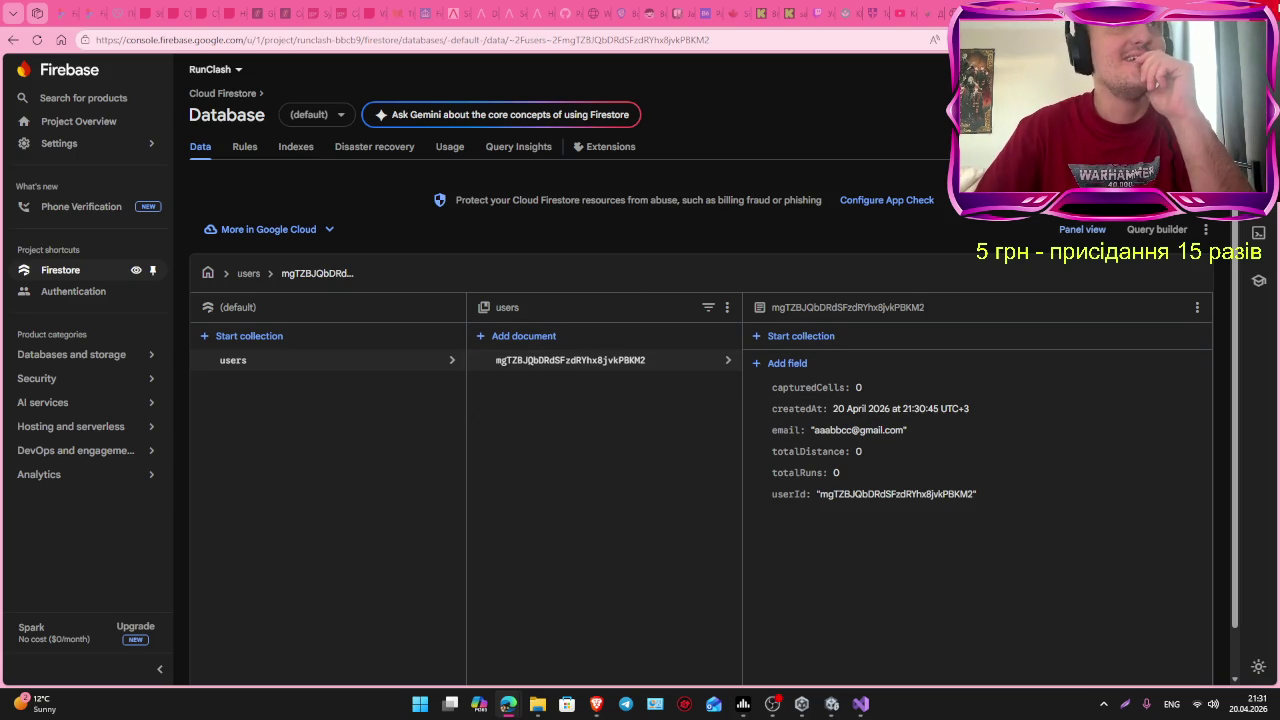
{"action": "left_click", "coordinate": [508, 704]}
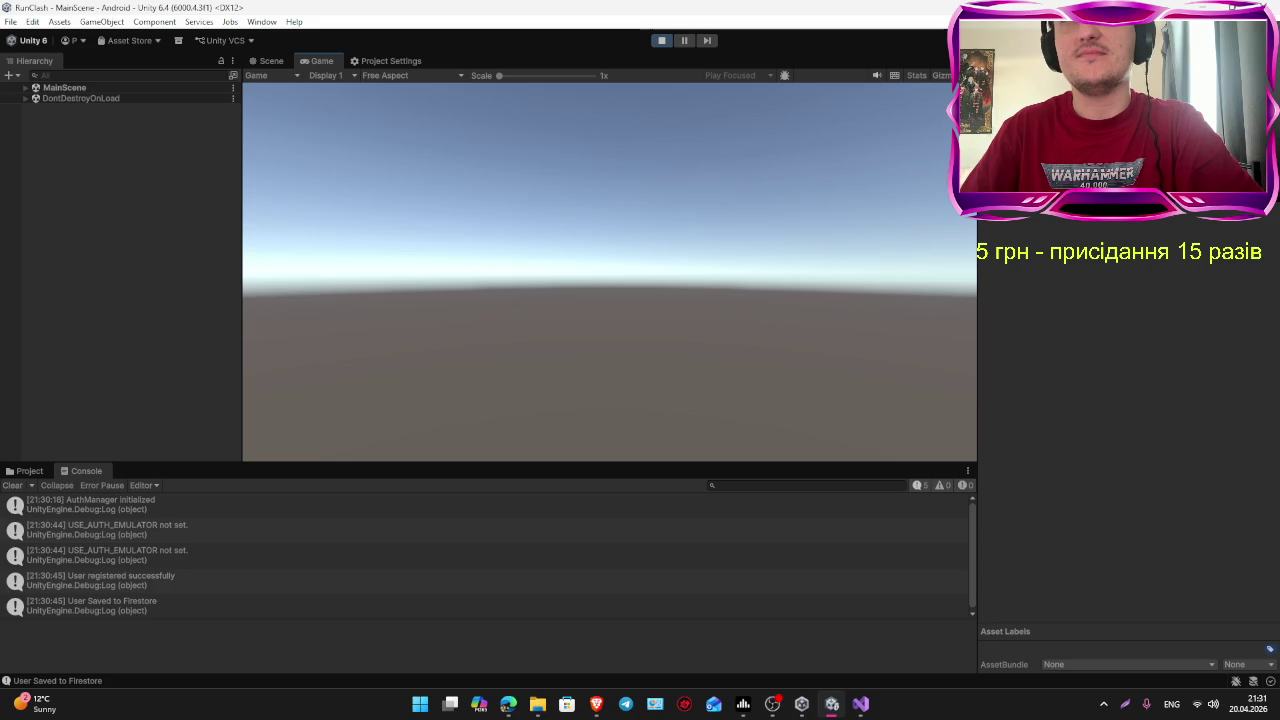
{"action": "left_click", "coordinate": [658, 42]}
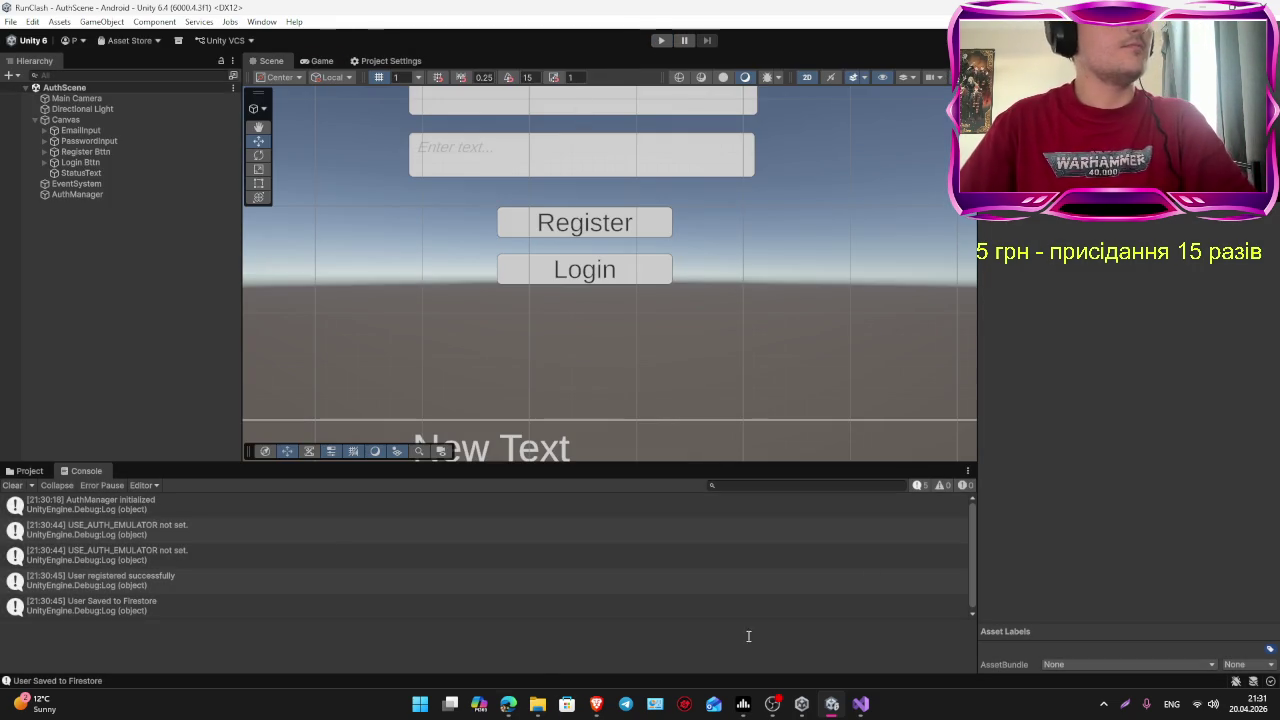
{"action": "left_click", "coordinate": [858, 704]}
{"action": "scroll", "coordinate": [523, 306], "scroll_direction": "up", "scroll_amount": 1}
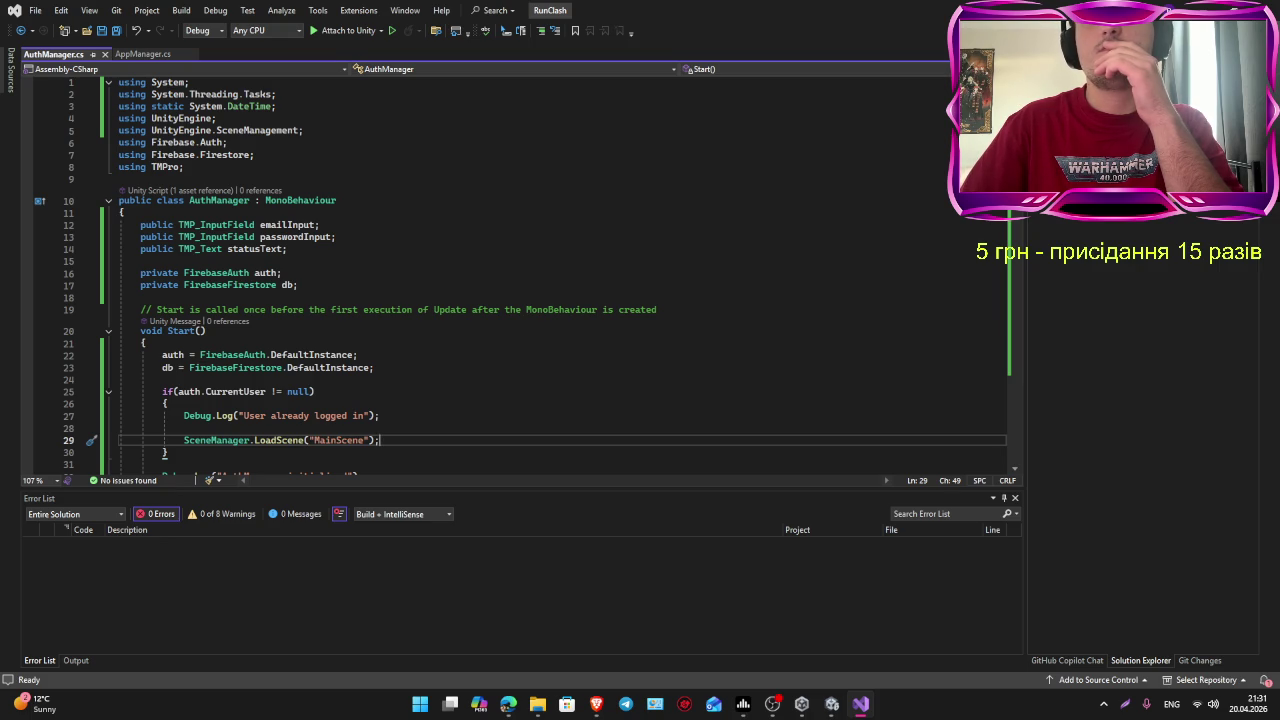
Step: Add a new comment line above the class beginning '//Створюємо клас'
{"action": "key", "text": "alt+Tab"}
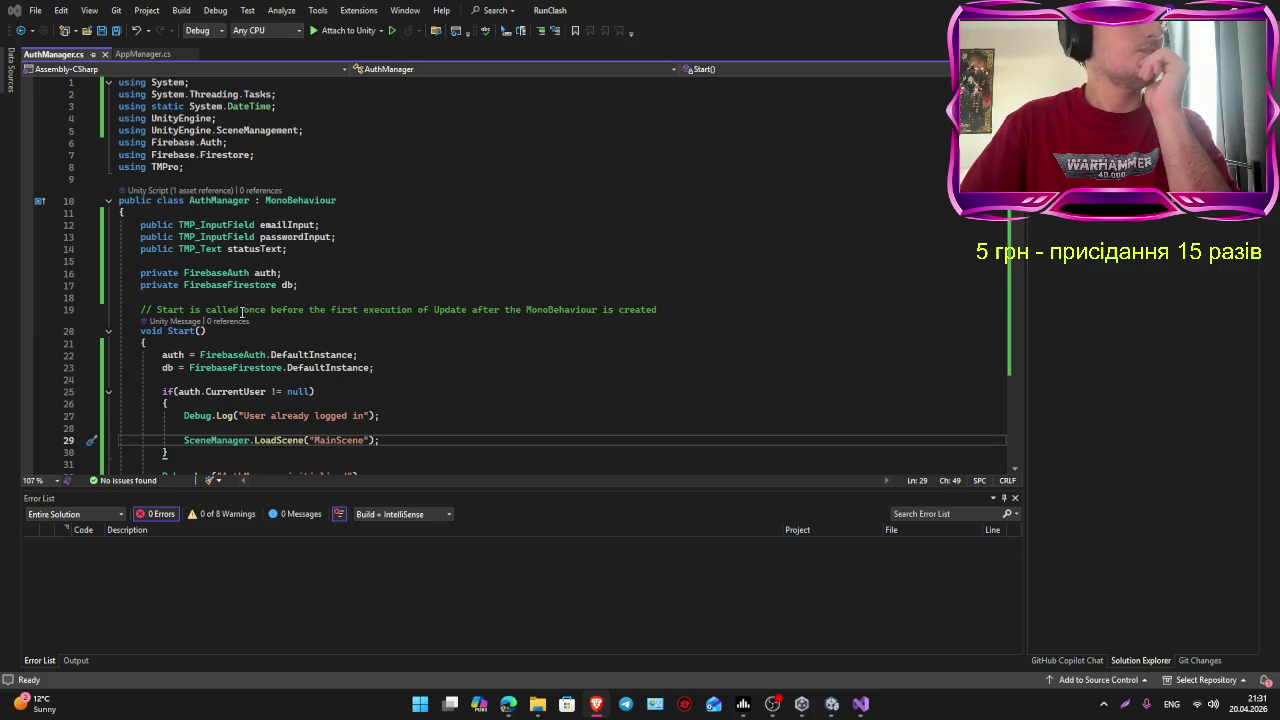
{"action": "scroll", "coordinate": [191, 356], "scroll_direction": "down", "scroll_amount": 3}
{"action": "scroll", "coordinate": [165, 167], "scroll_direction": "up", "scroll_amount": 3}
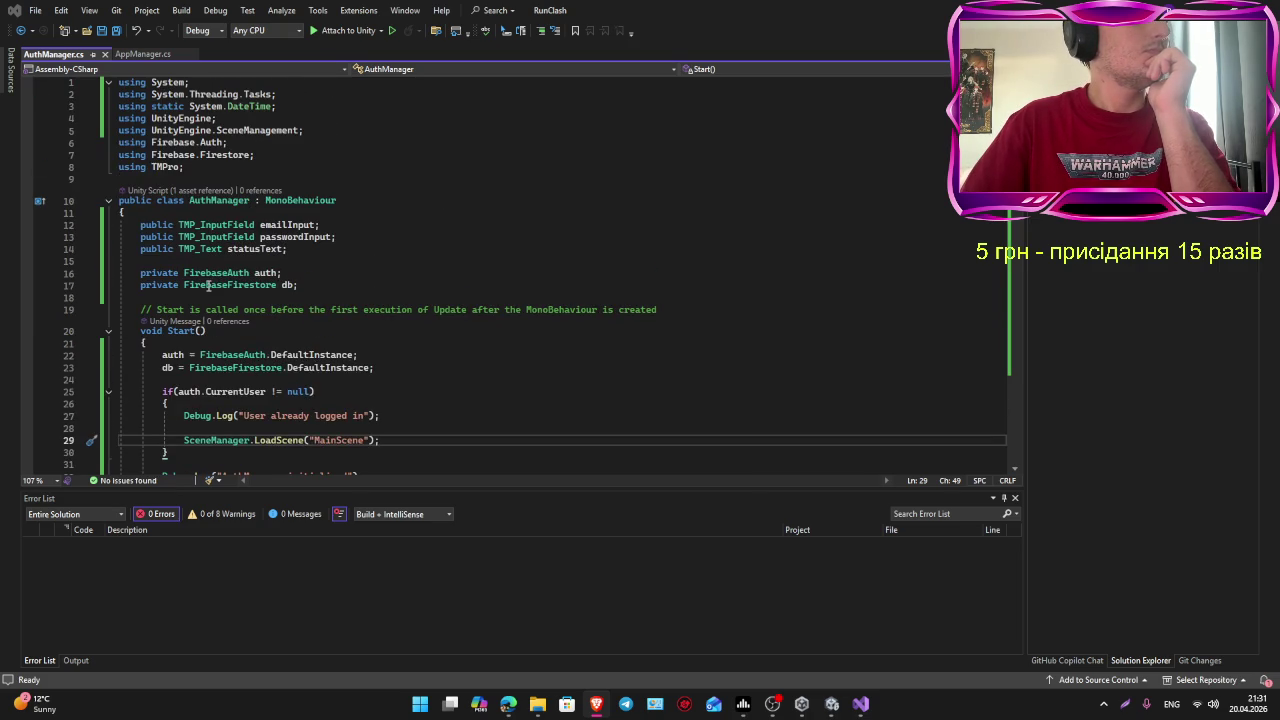
{"action": "left_click", "coordinate": [145, 180]}
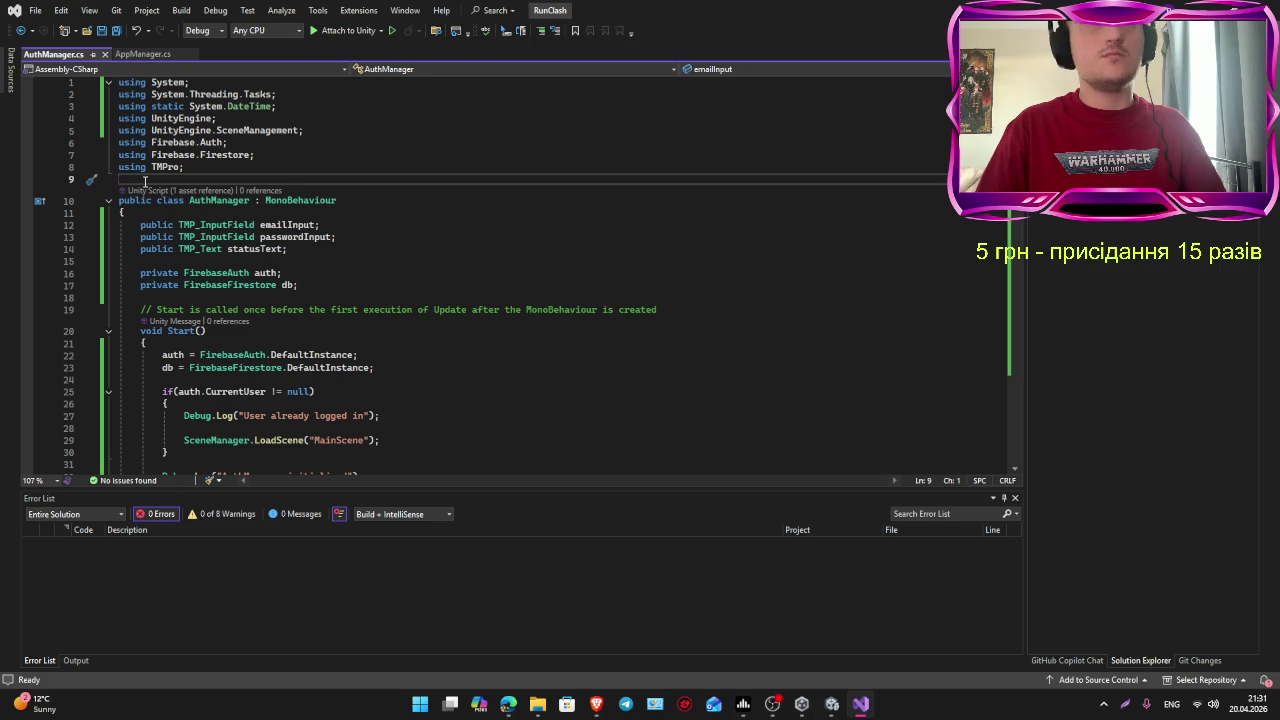
{"action": "key", "text": "Return"}
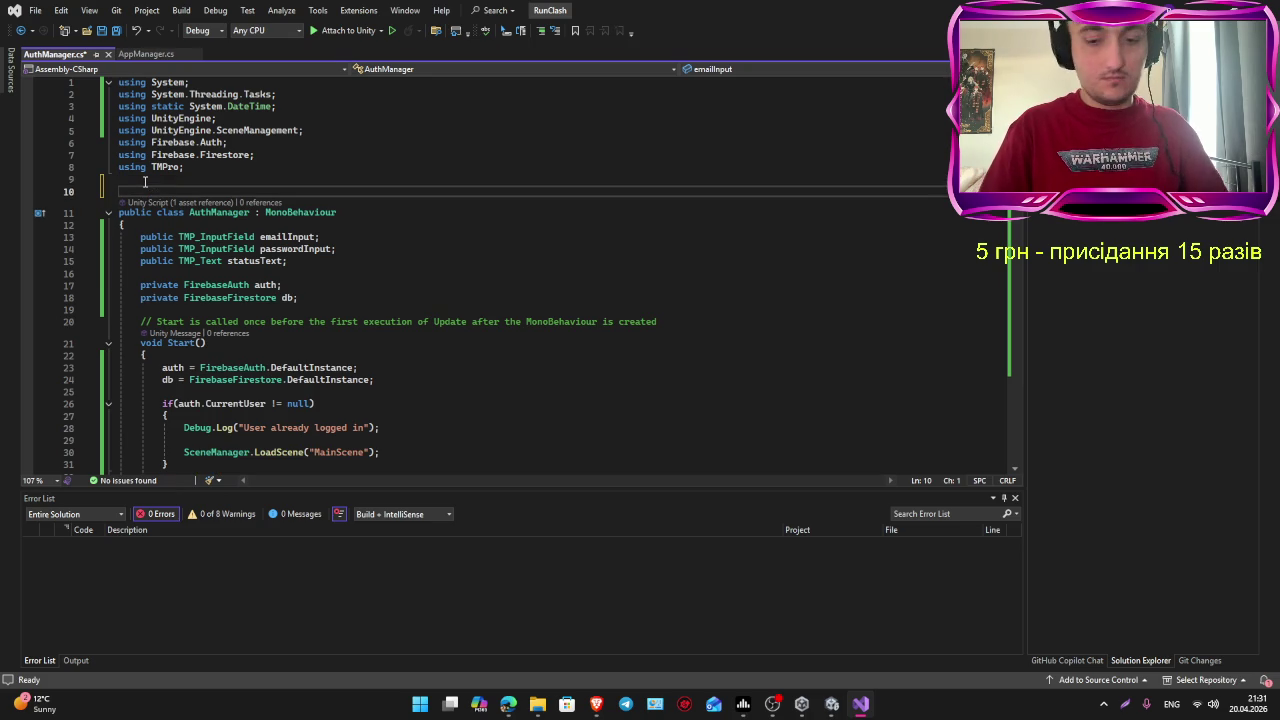
{"action": "type", "text": "//"}
{"action": "key", "text": "alt+shift"}
{"action": "type", "text": "Створ"}
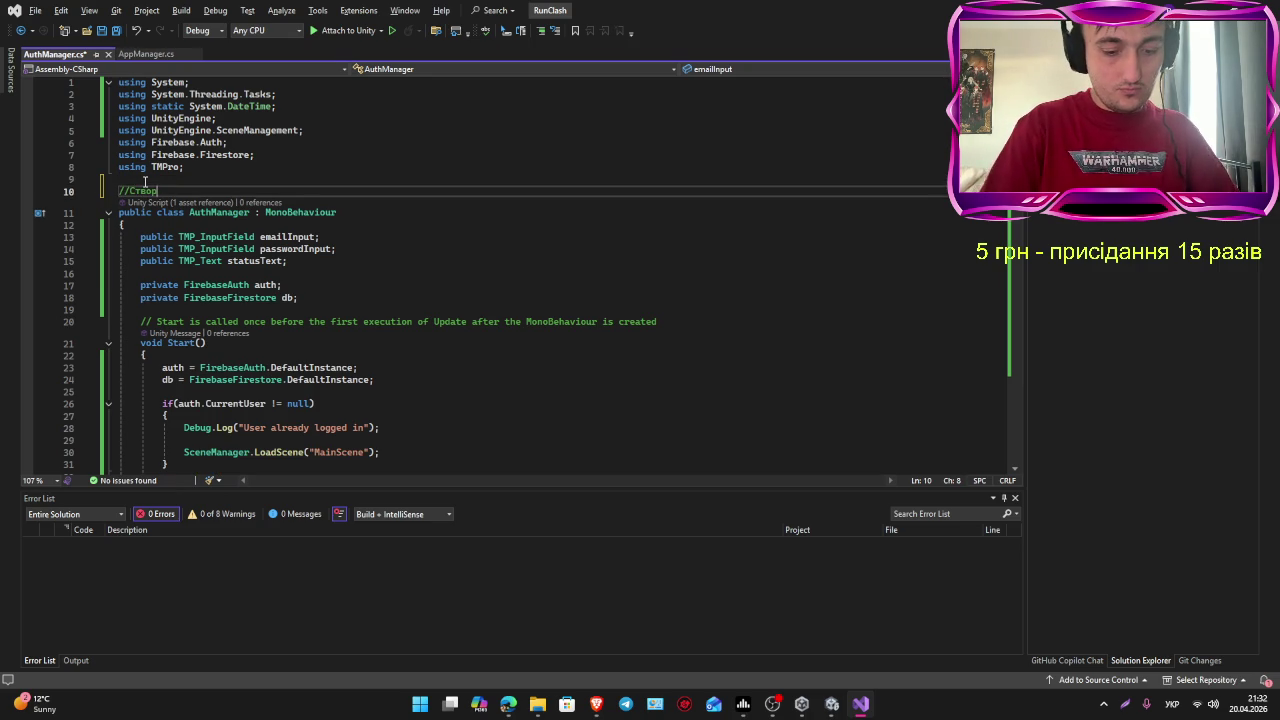
{"action": "type", "text": "юємо клас"}
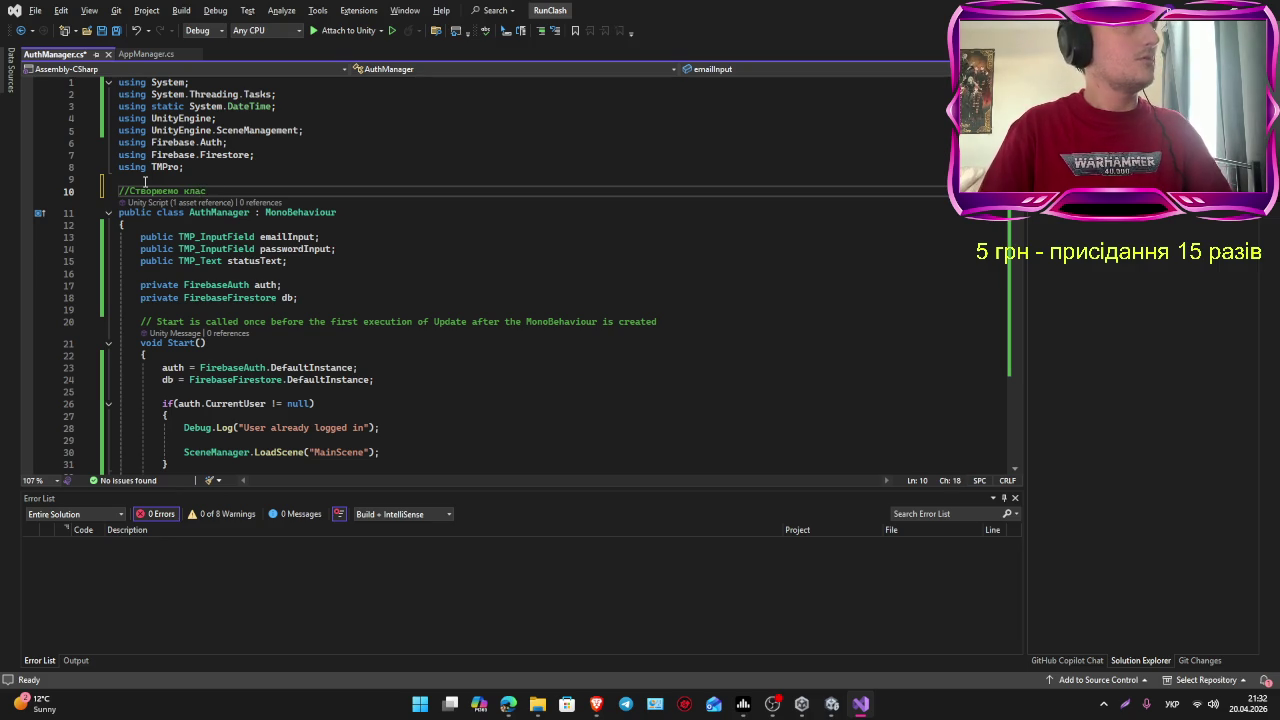
Step: Extend the comment with 'AuthManager який можна прикріпити до пустого об'єкта'
{"action": "double_click", "coordinate": [218, 213]}
{"action": "key", "text": "ctrl+c"}
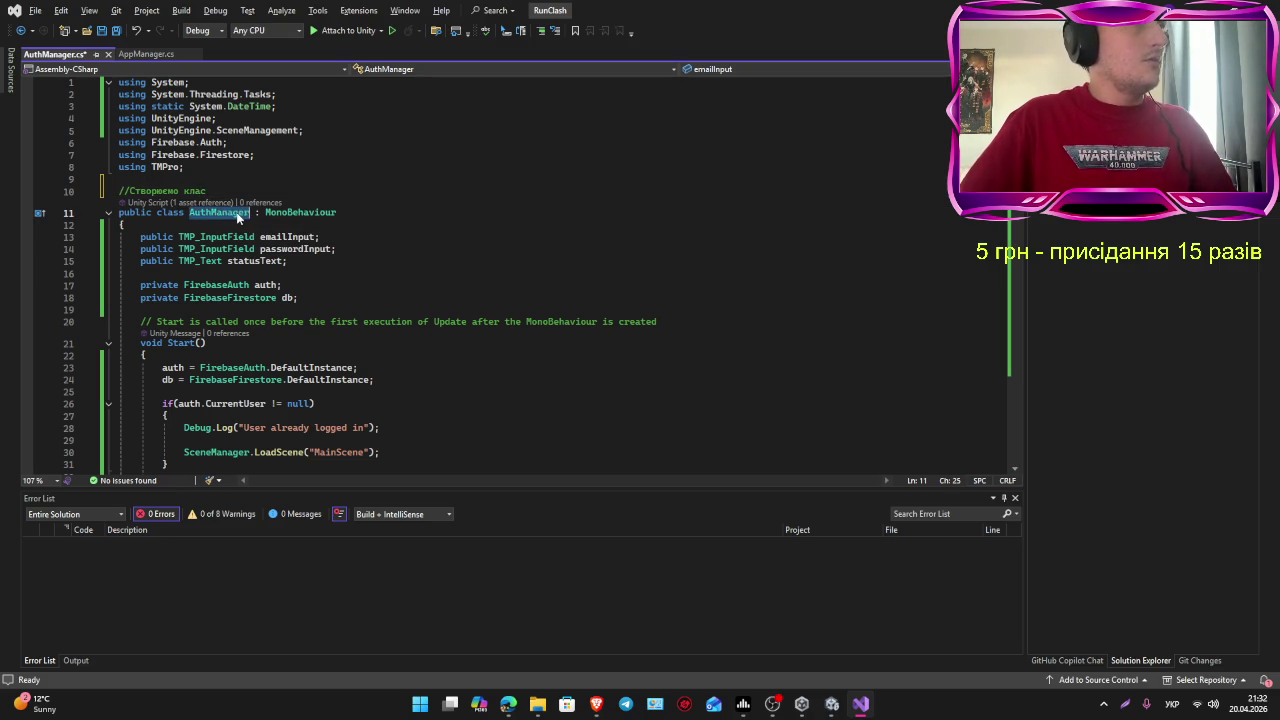
{"action": "left_click", "coordinate": [234, 187]}
{"action": "key", "text": "ctrl+v"}
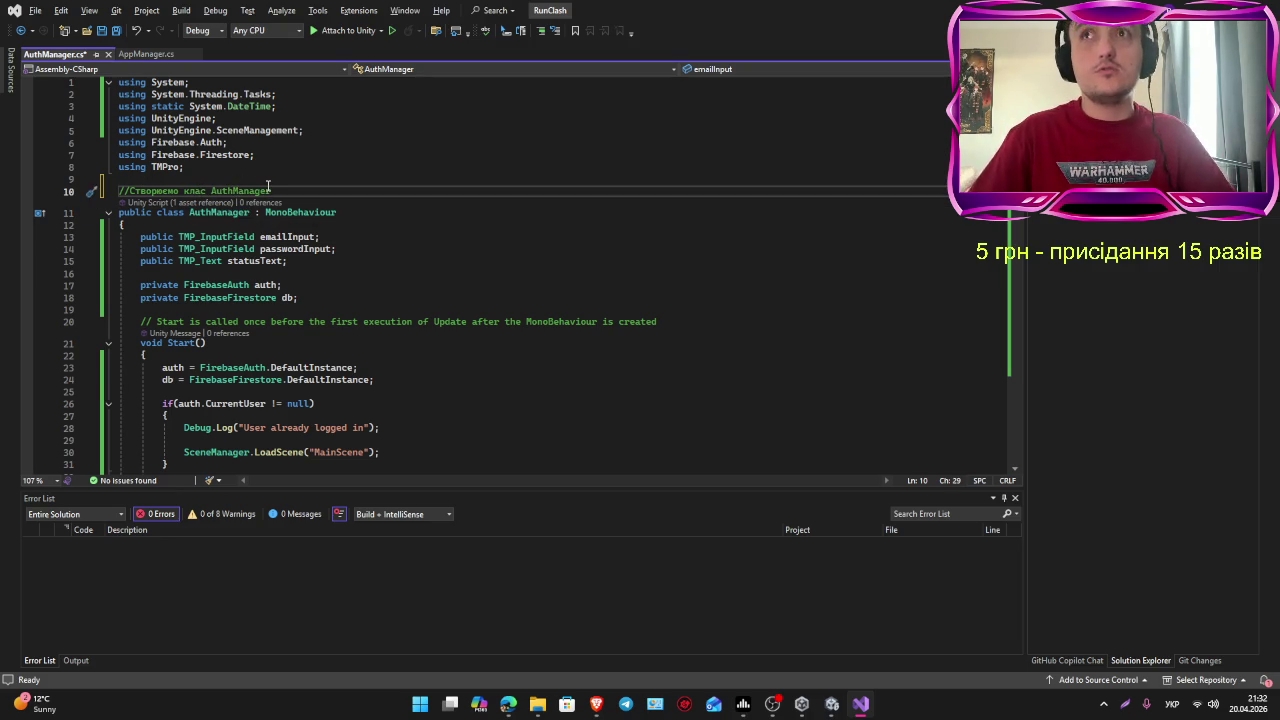
{"action": "type", "text": "який м"}
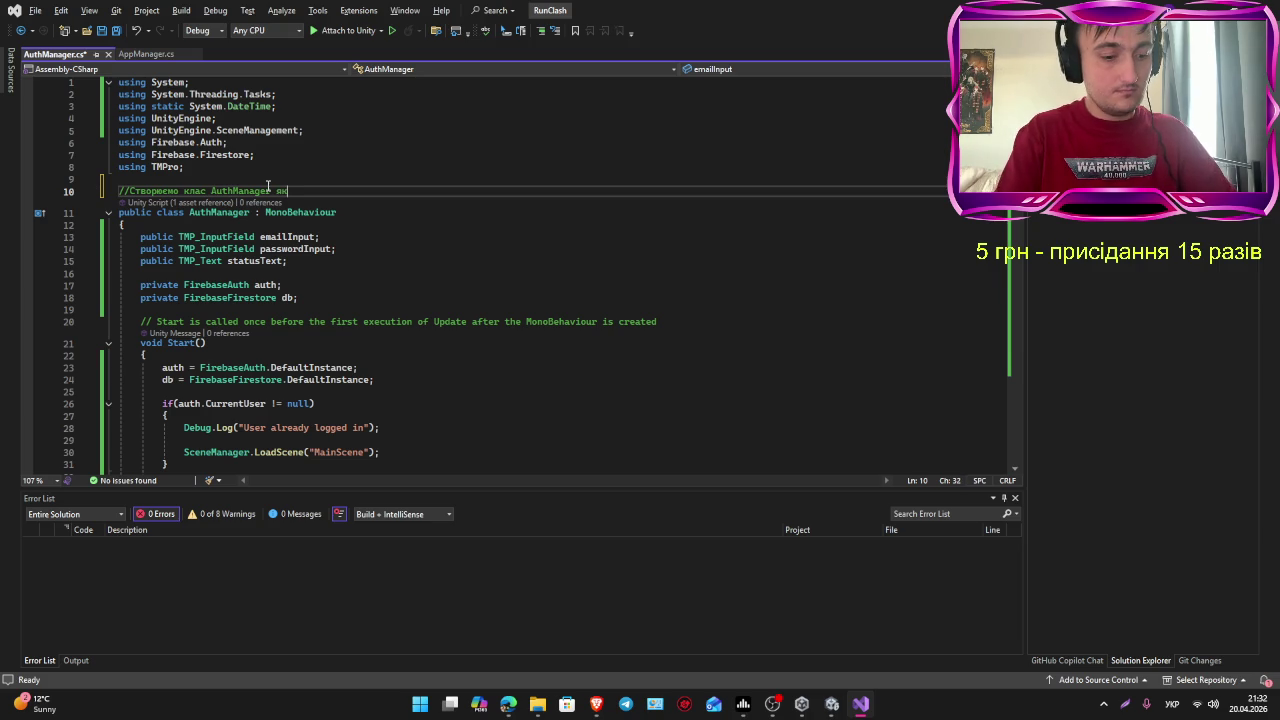
{"action": "type", "text": "ожна "}
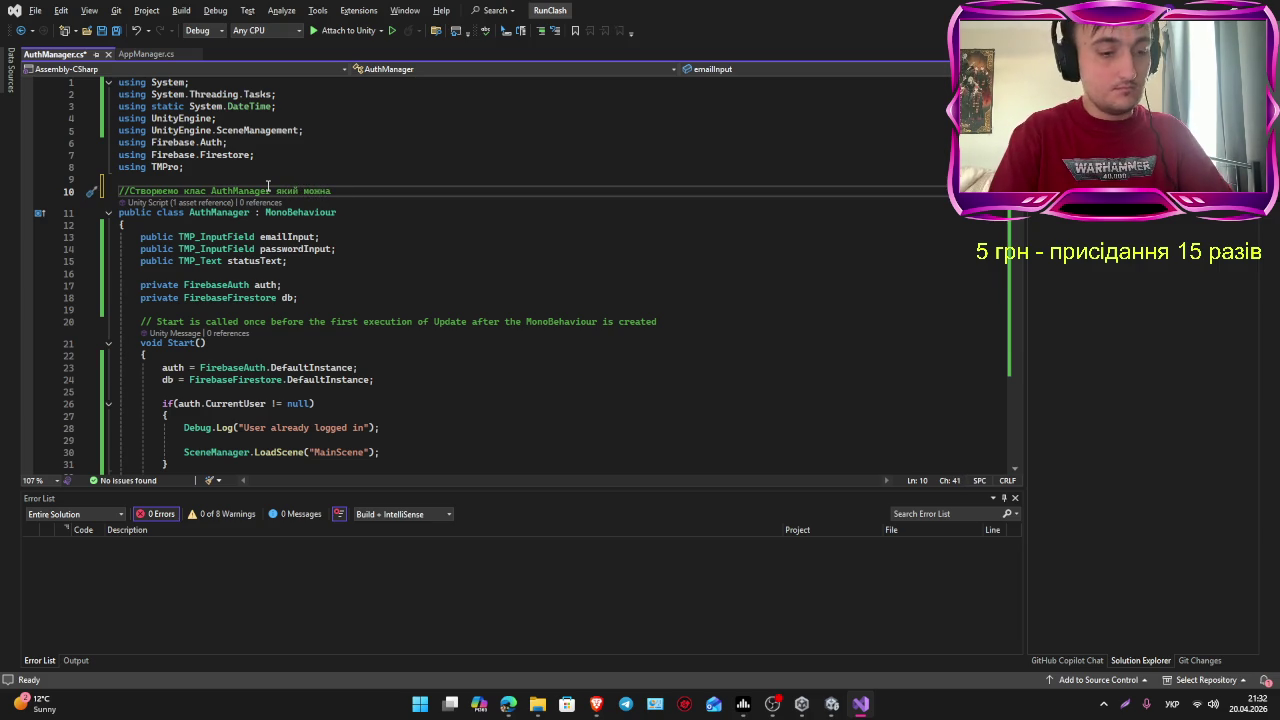
{"action": "type", "text": "прикріпи"}
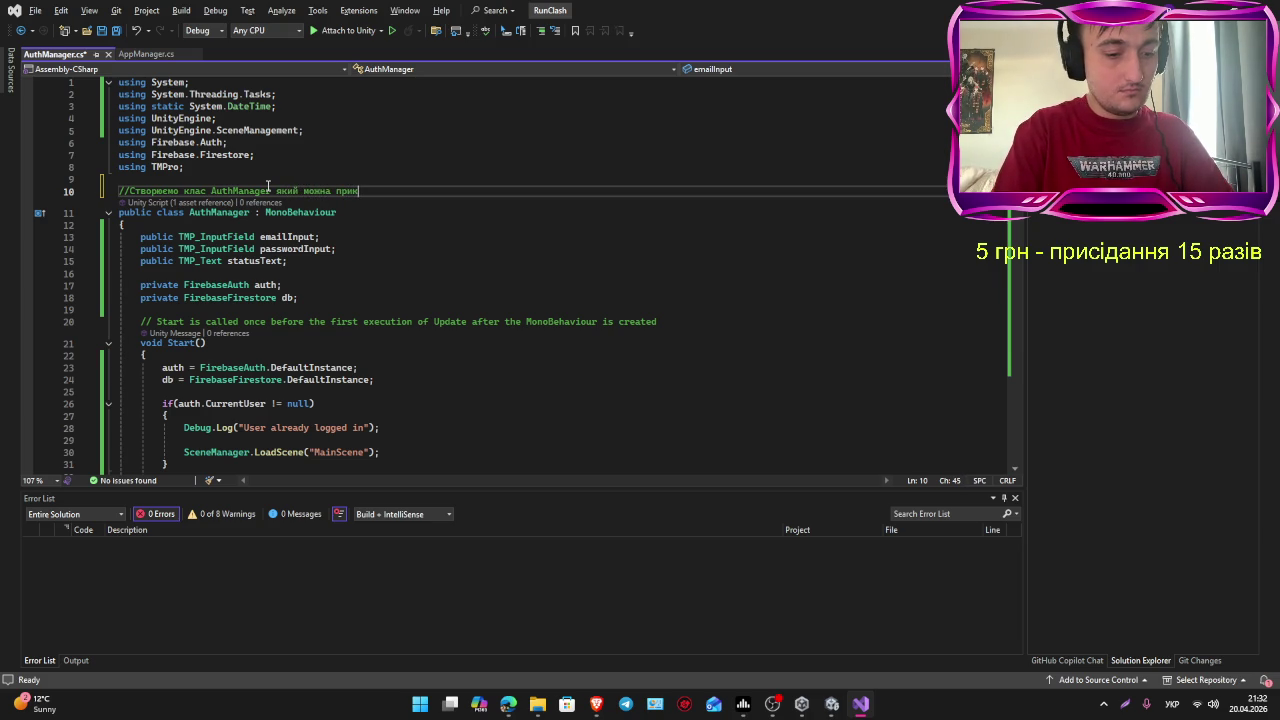
{"action": "type", "text": "ти до пустого об"}
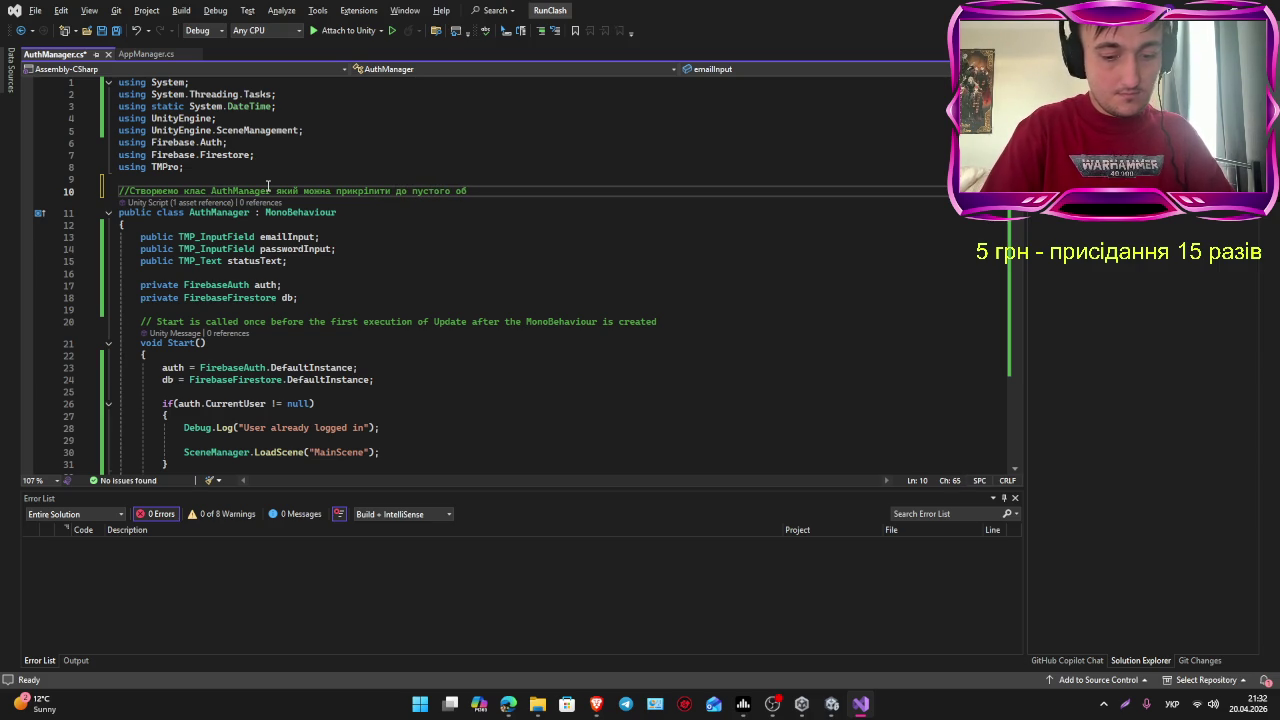
{"action": "key", "text": "alt+shift"}
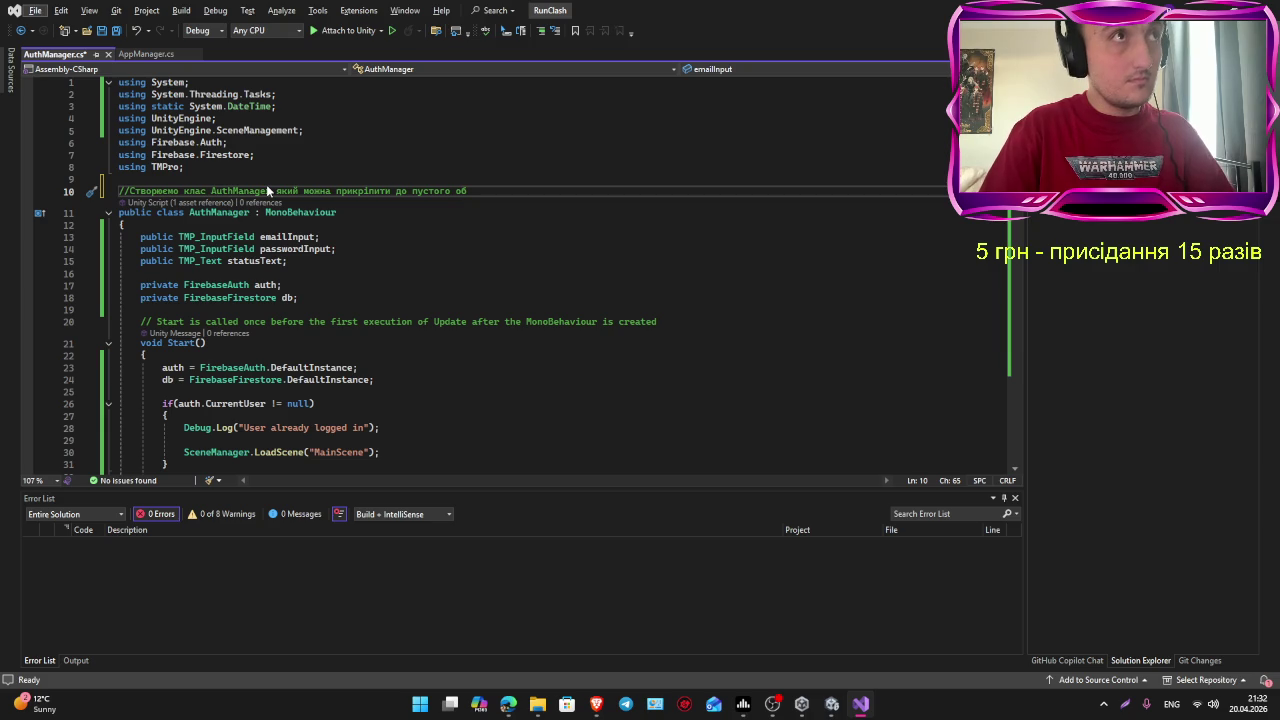
{"action": "left_click", "coordinate": [486, 194]}
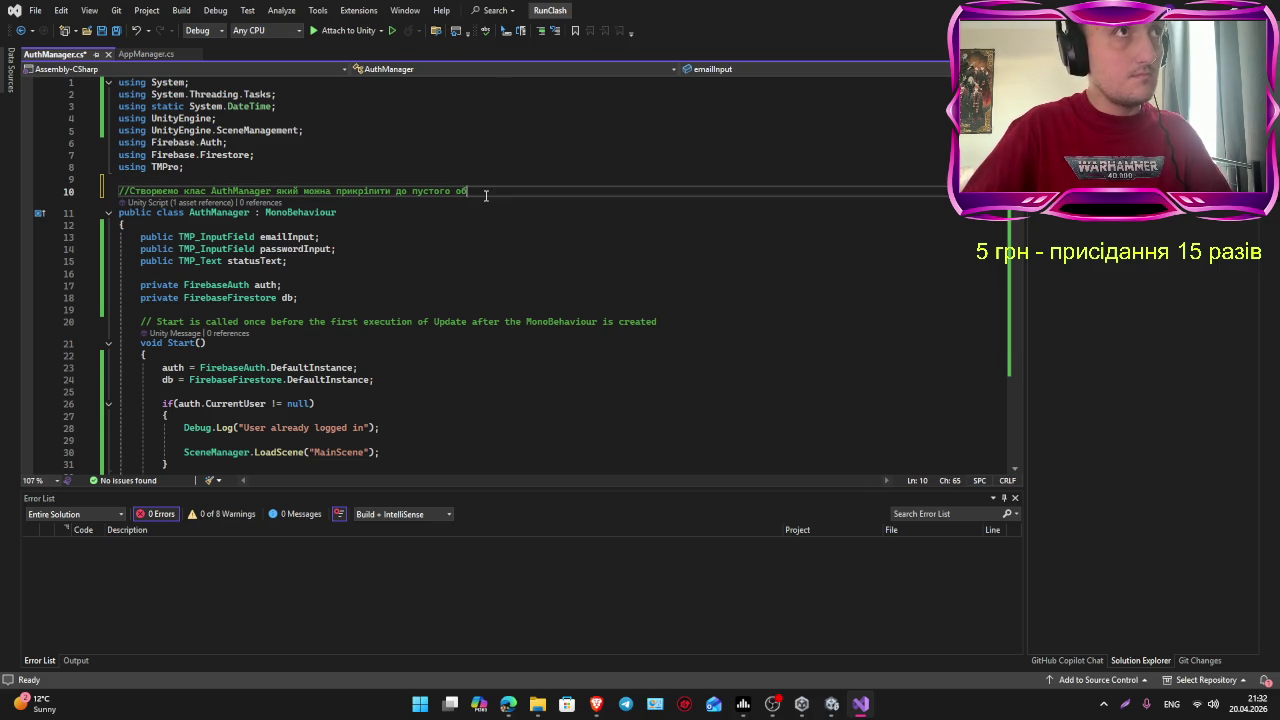
{"action": "type", "text": "'"}
{"action": "key", "text": "alt+shift"}
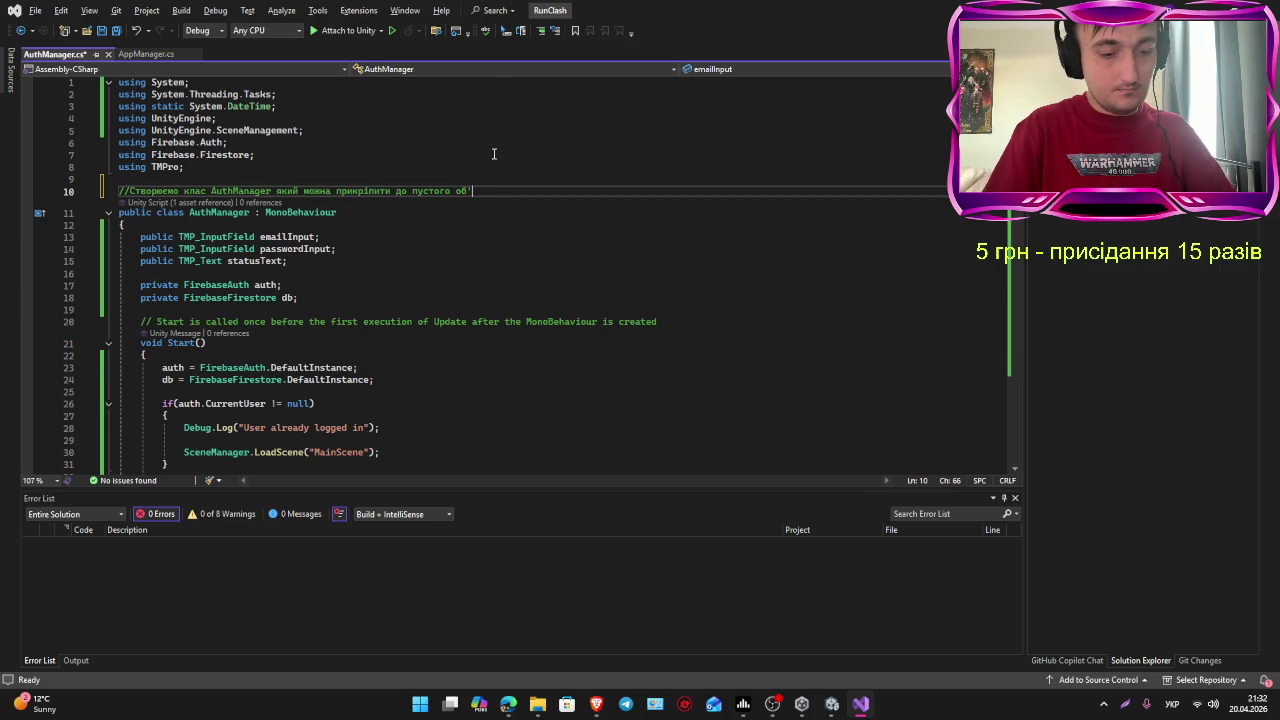
{"action": "type", "text": "єкта"}
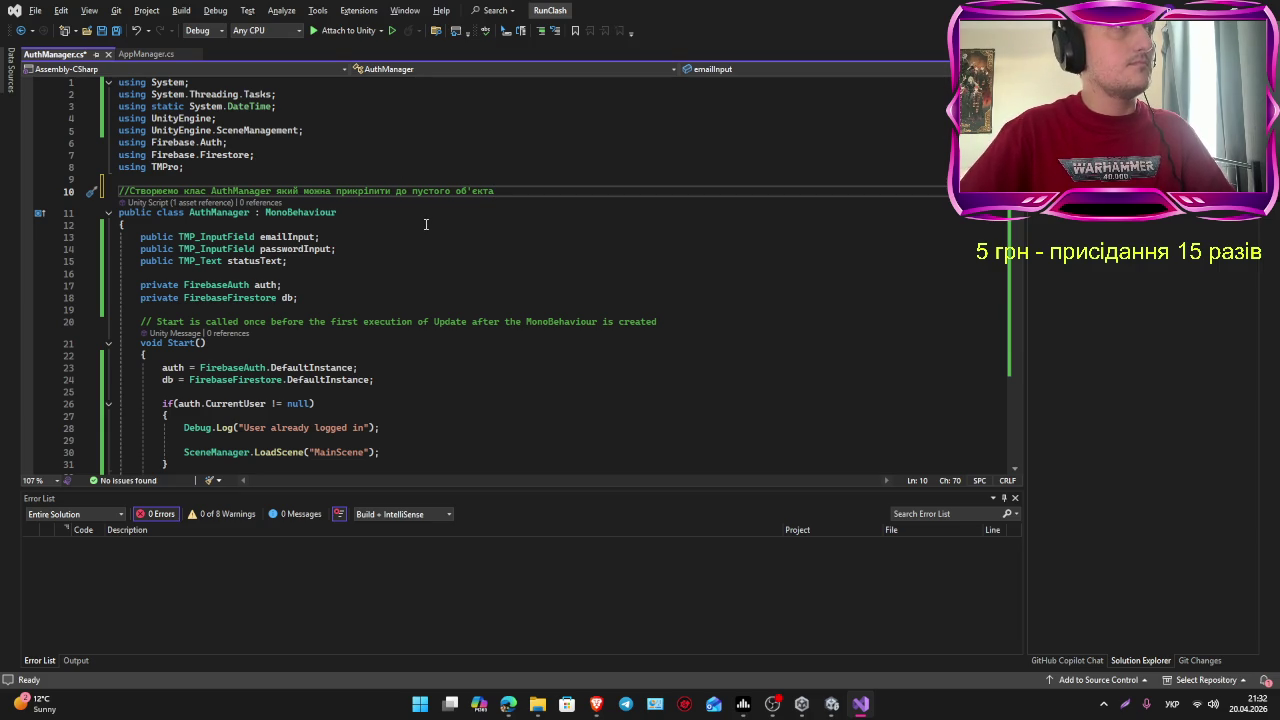
{"action": "scroll", "coordinate": [339, 242], "scroll_direction": "down", "scroll_amount": 2}
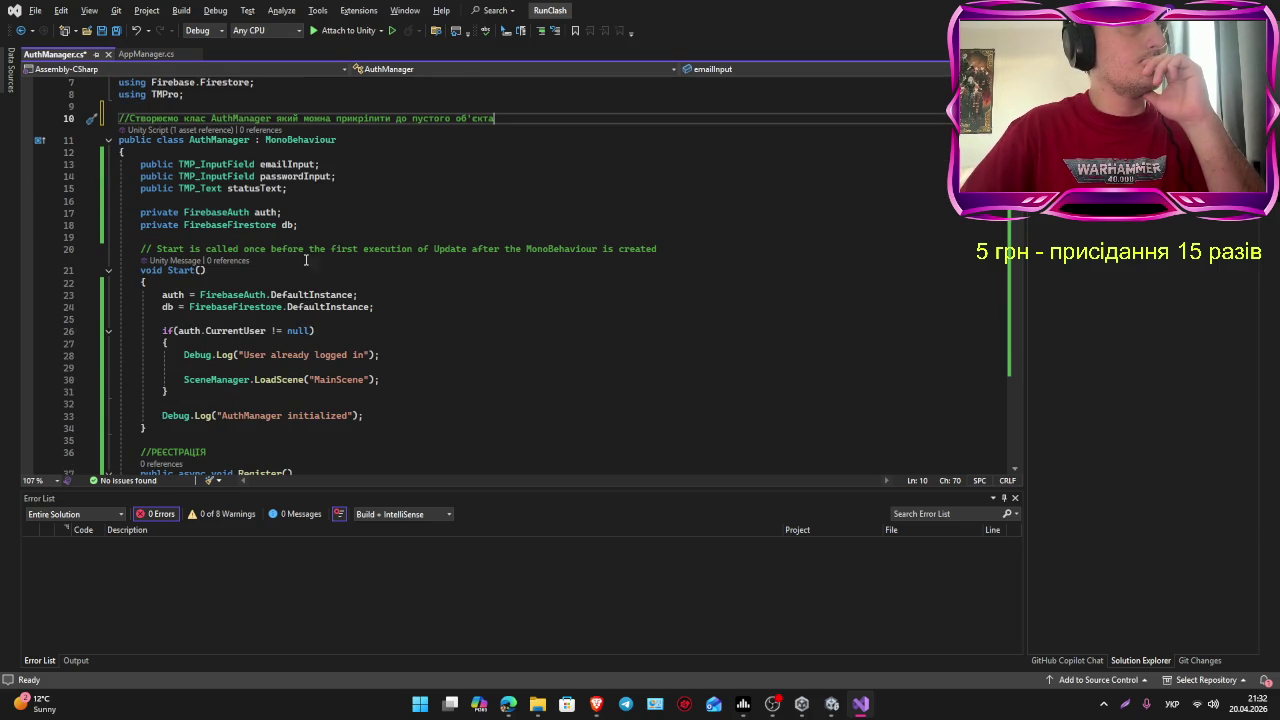
Step: Append '//отримуємо головний екземпляр firebase auth' to line 23
{"action": "scroll", "coordinate": [294, 265], "scroll_direction": "down", "scroll_amount": 2}
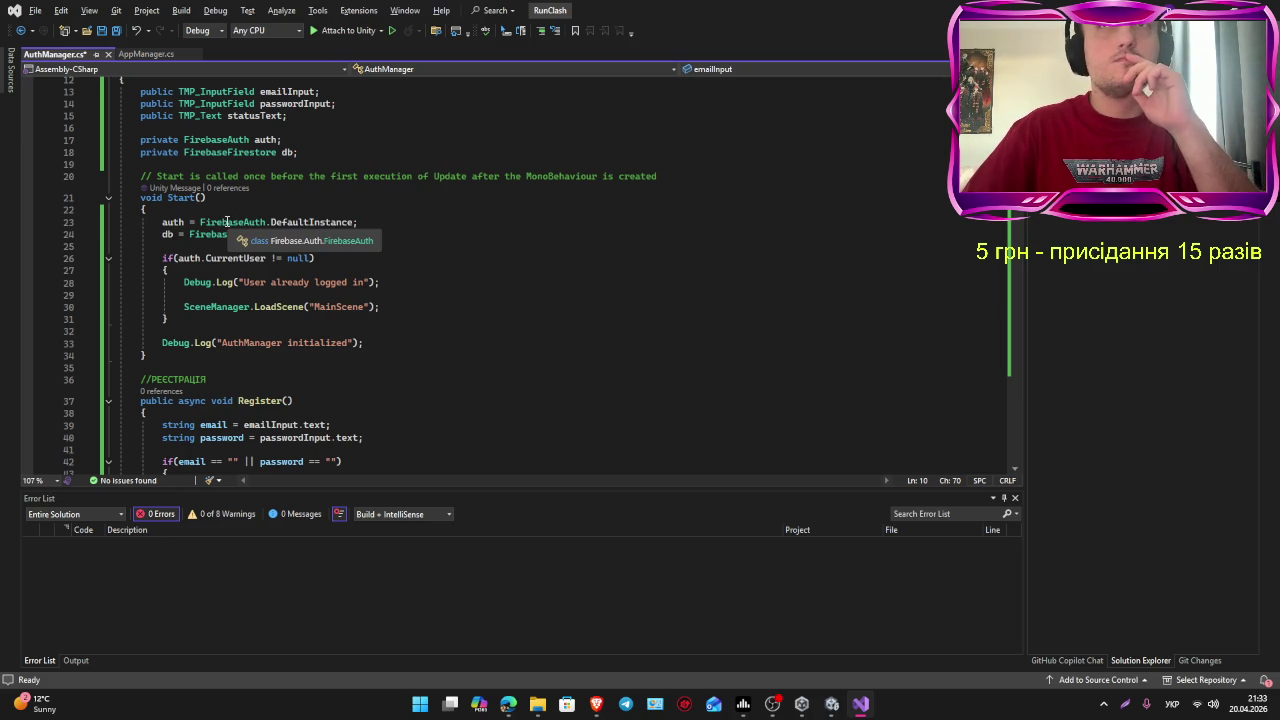
{"action": "left_click", "coordinate": [194, 211]}
{"action": "left_click", "coordinate": [381, 221]}
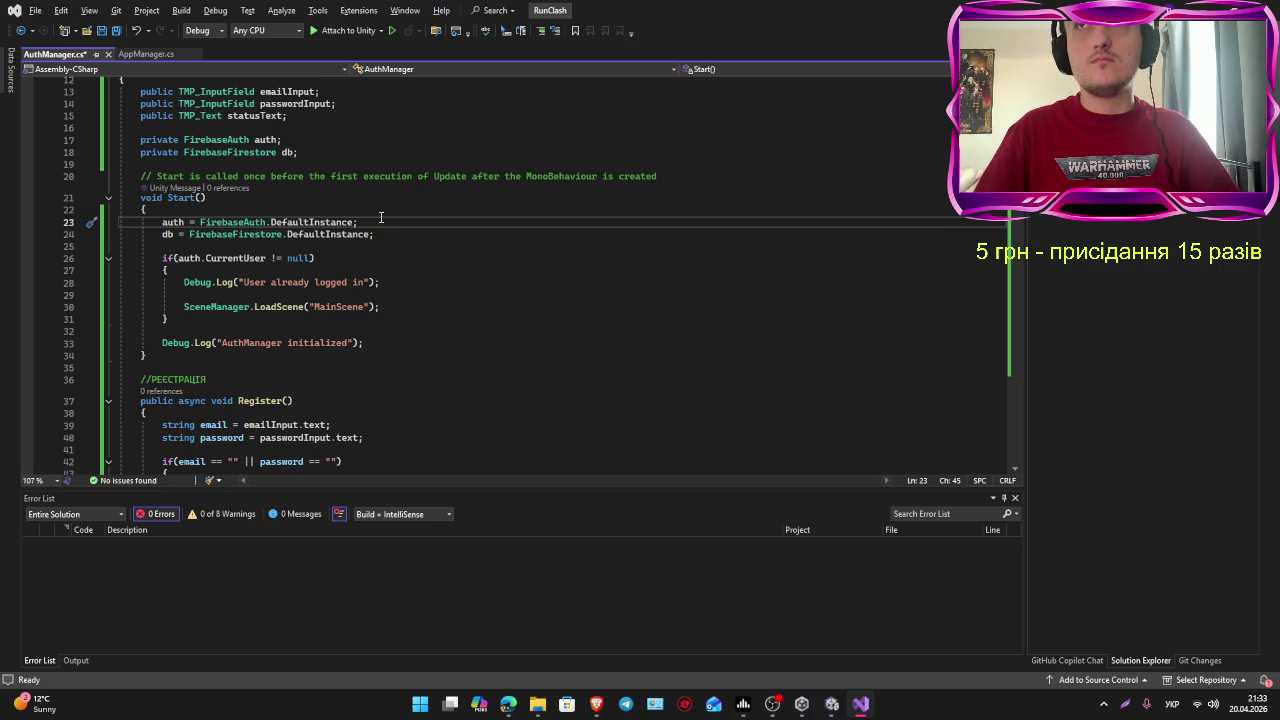
{"action": "type", "text": "//"}
{"action": "type", "text": "отриму"}
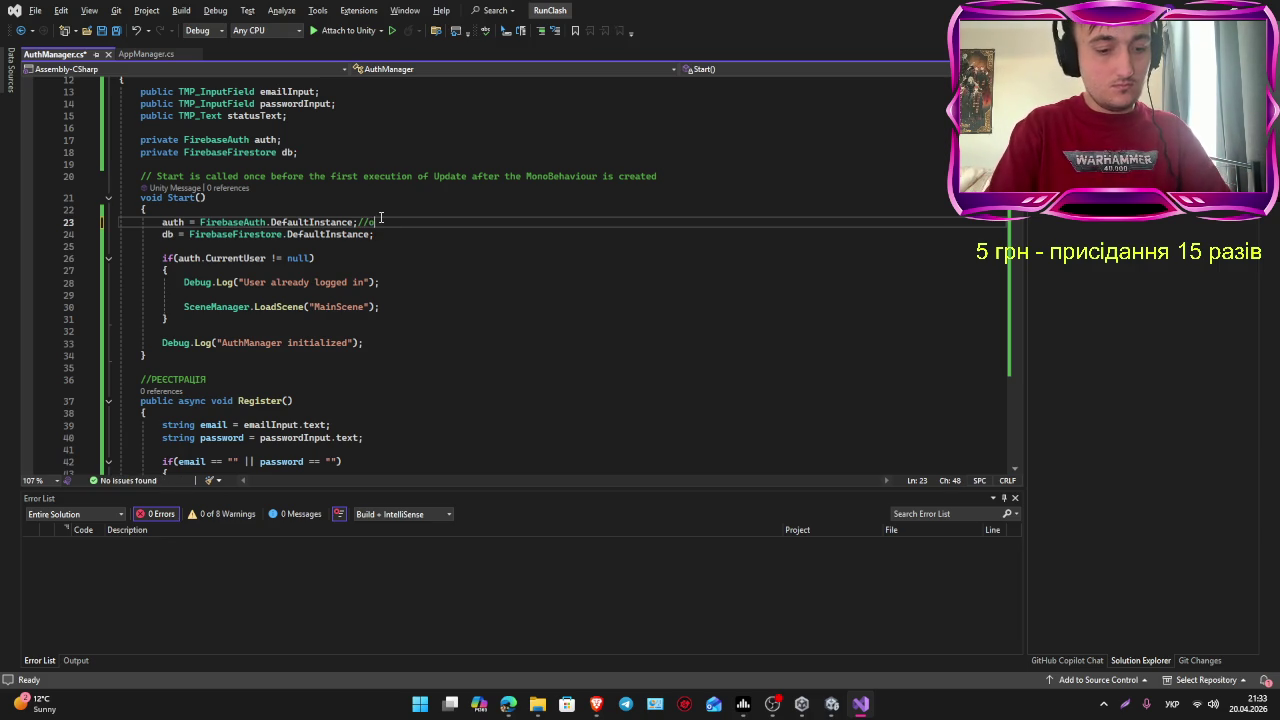
{"action": "type", "text": "ємо гол"}
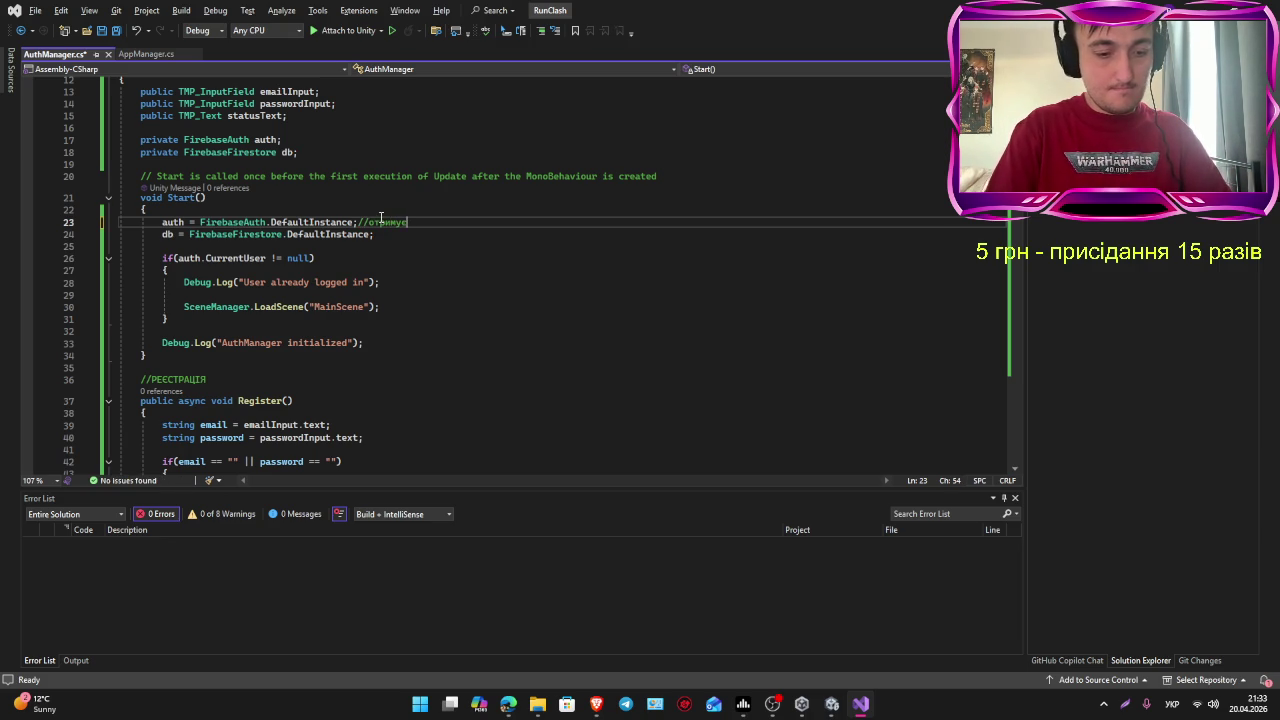
{"action": "type", "text": "овний ек"}
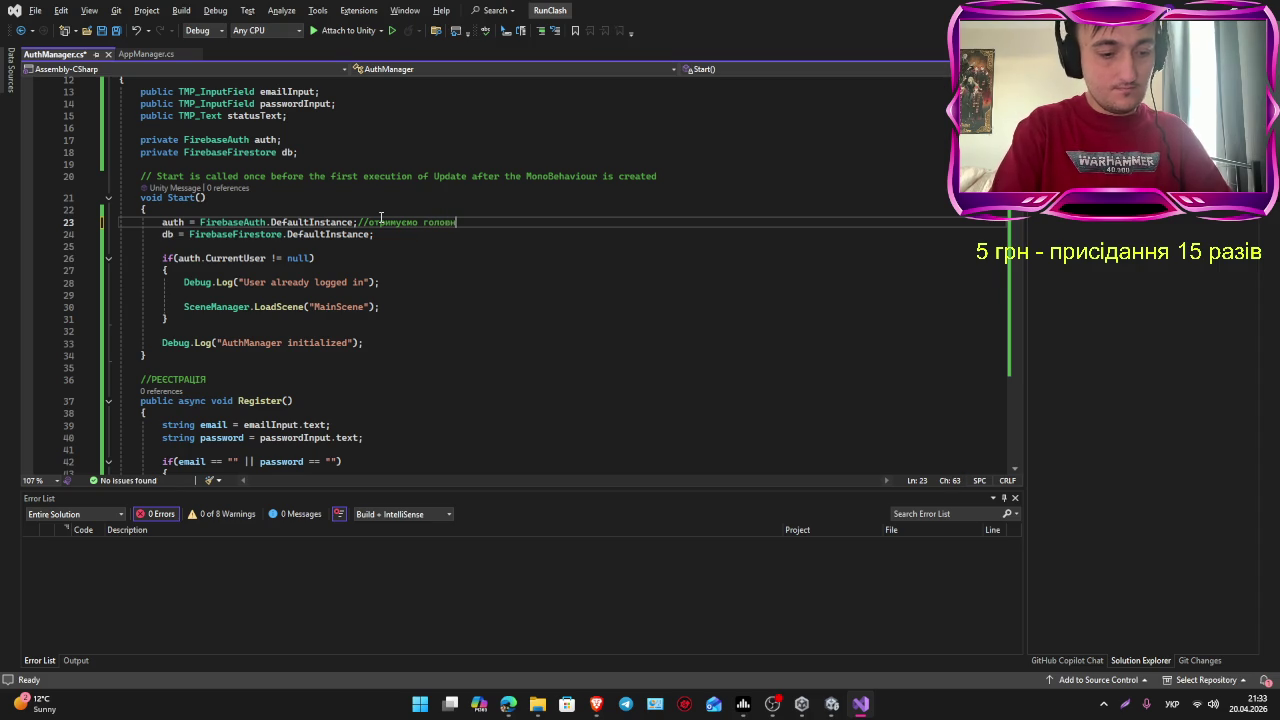
{"action": "type", "text": "земпляр"}
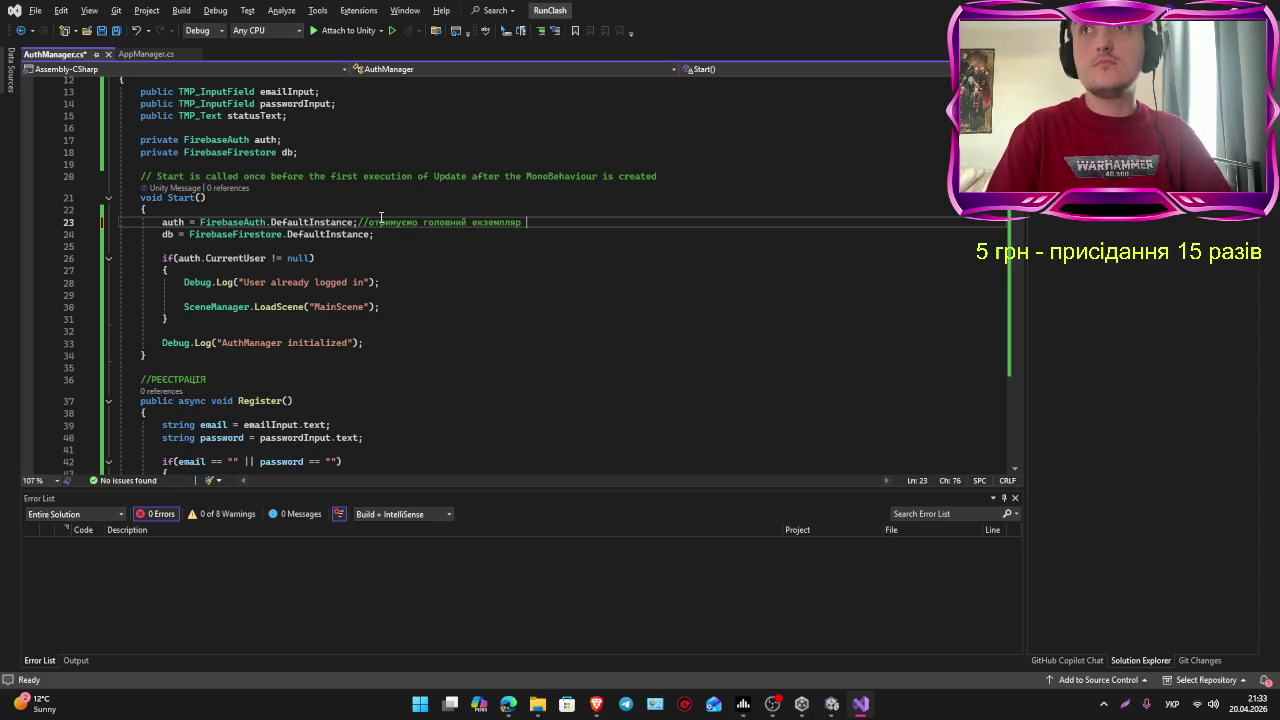
{"action": "key", "text": "alt+shift"}
{"action": "type", "text": "fire"}
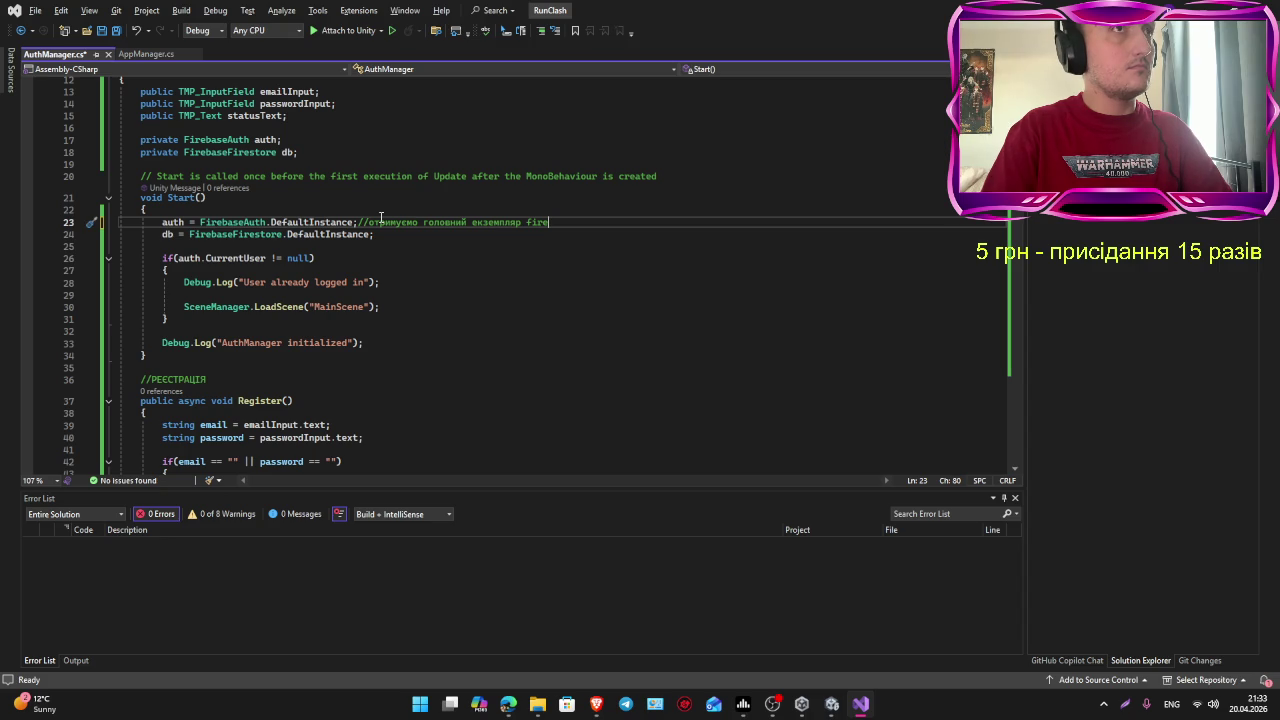
{"action": "key", "text": "BackSpace"}
{"action": "key", "text": "BackSpace"}
{"action": "key", "text": "BackSpace"}
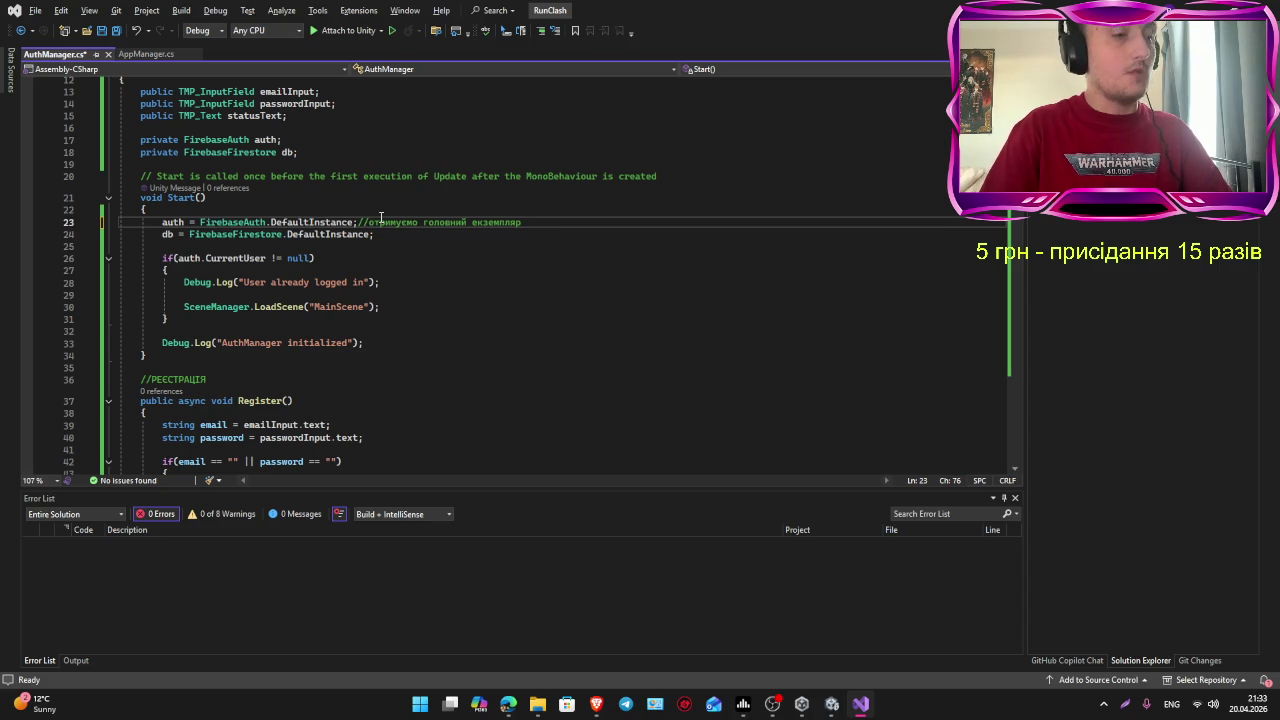
{"action": "type", "text": "firebase auth"}
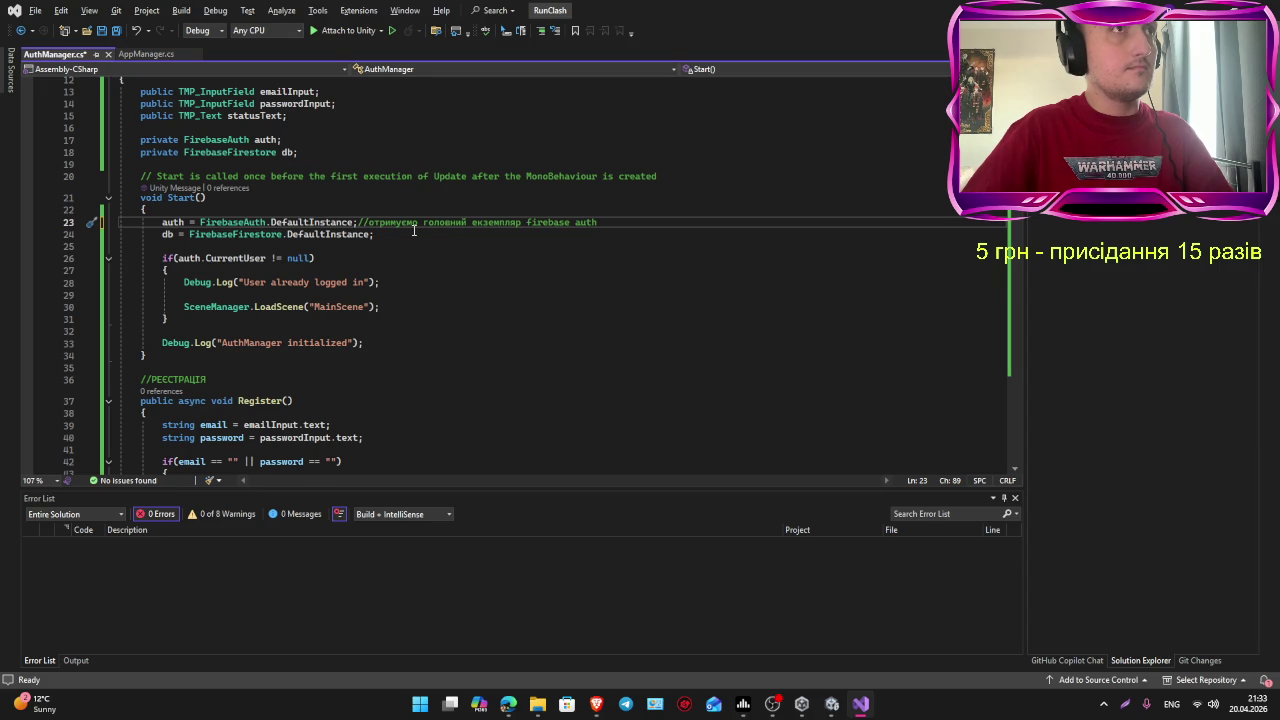
Step: Append '//отримуємо головний екземпляр для firestore' to line 24
{"action": "left_click", "coordinate": [416, 235]}
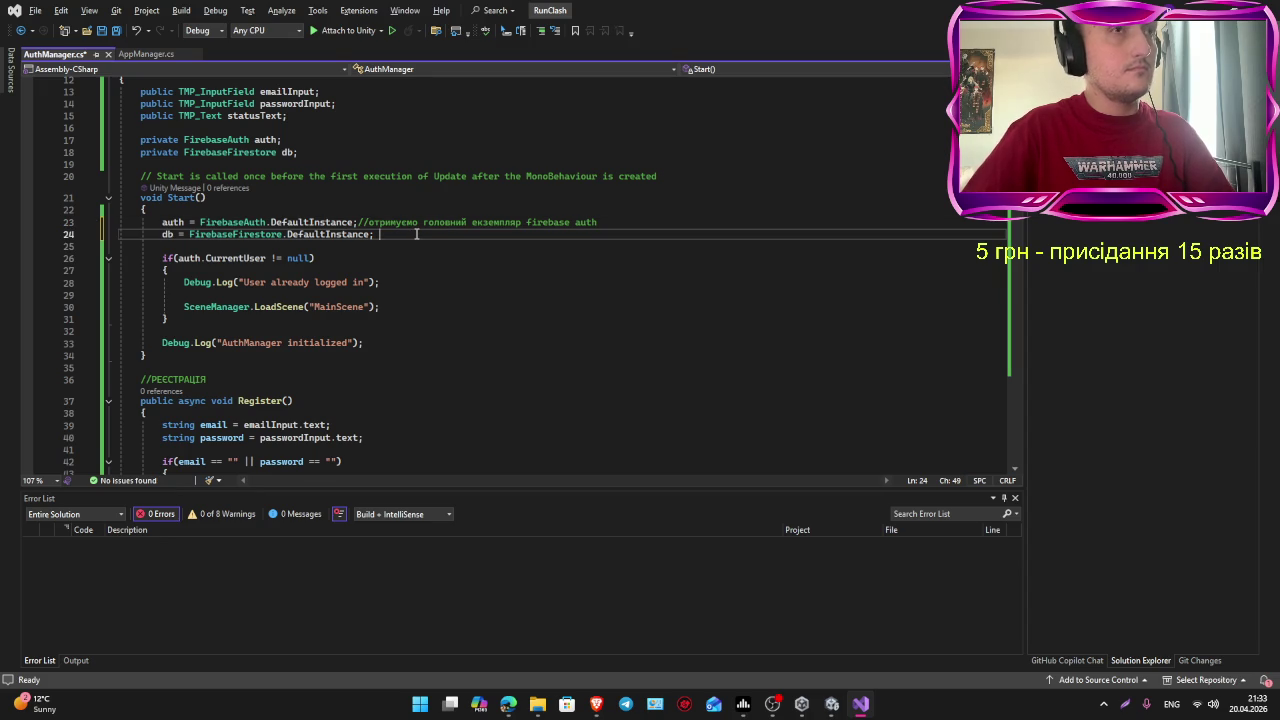
{"action": "type", "text": "//"}
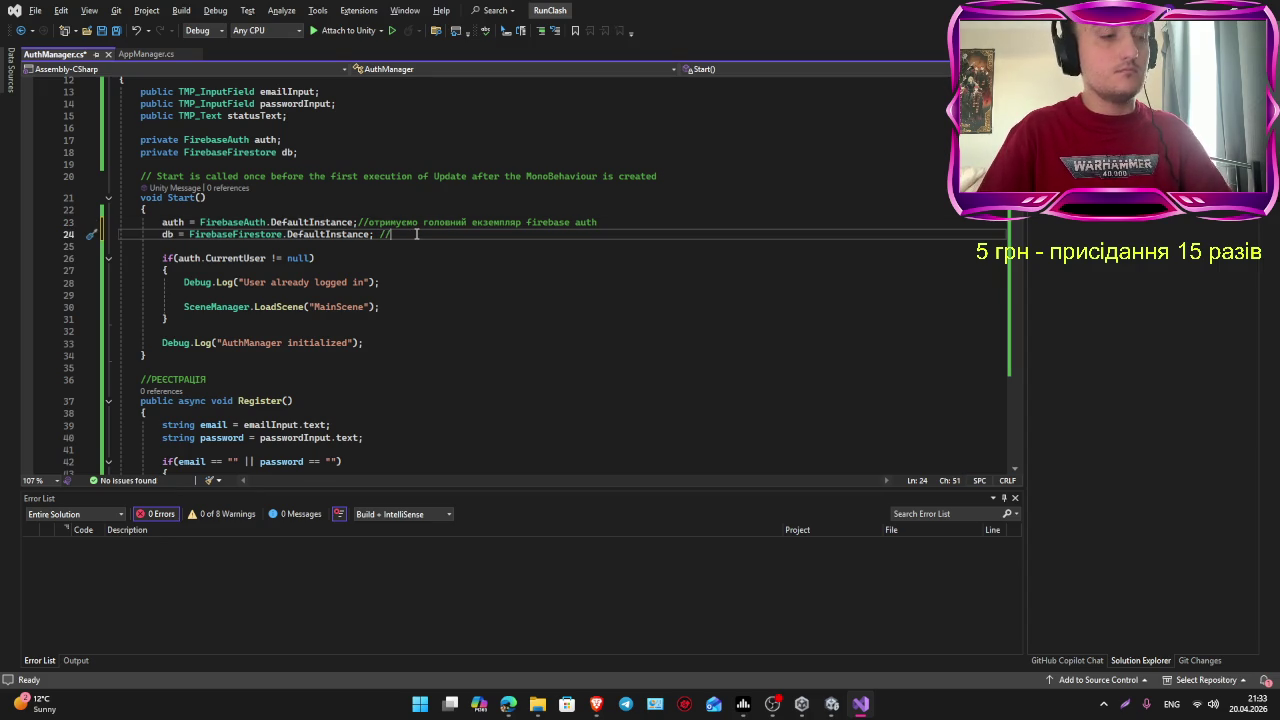
{"action": "key", "text": "alt+shift"}
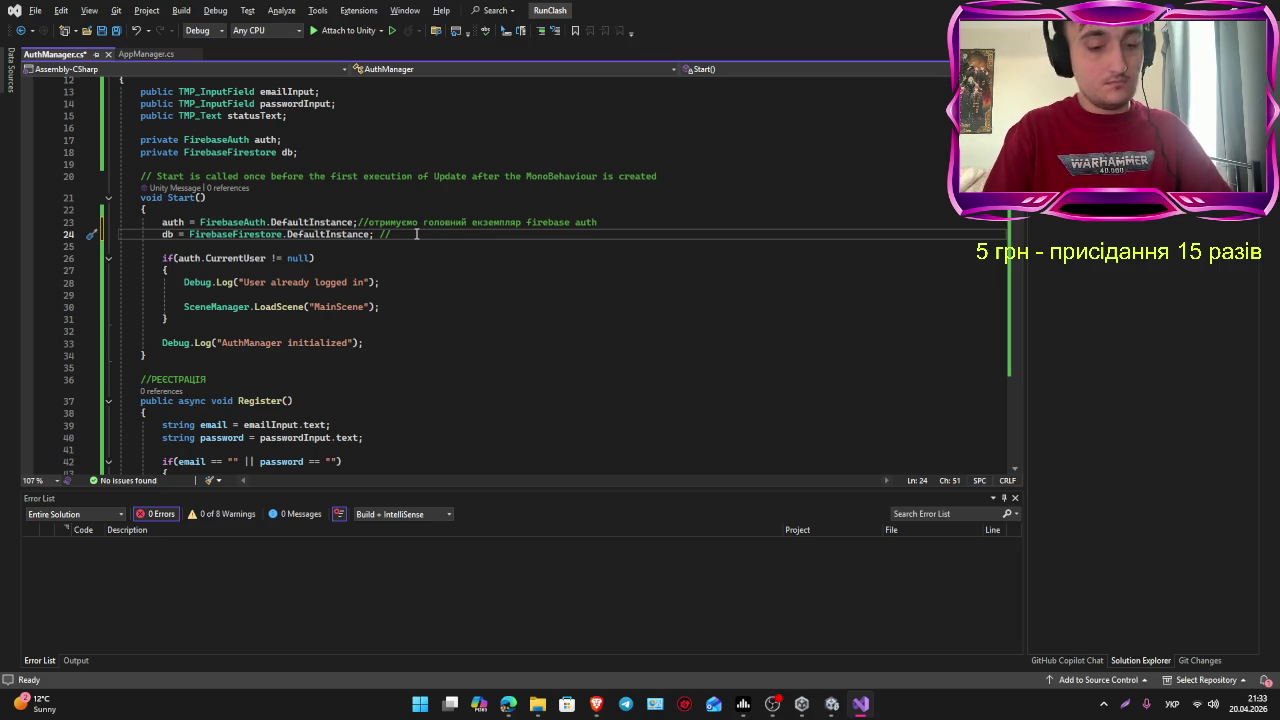
{"action": "type", "text": "отримує"}
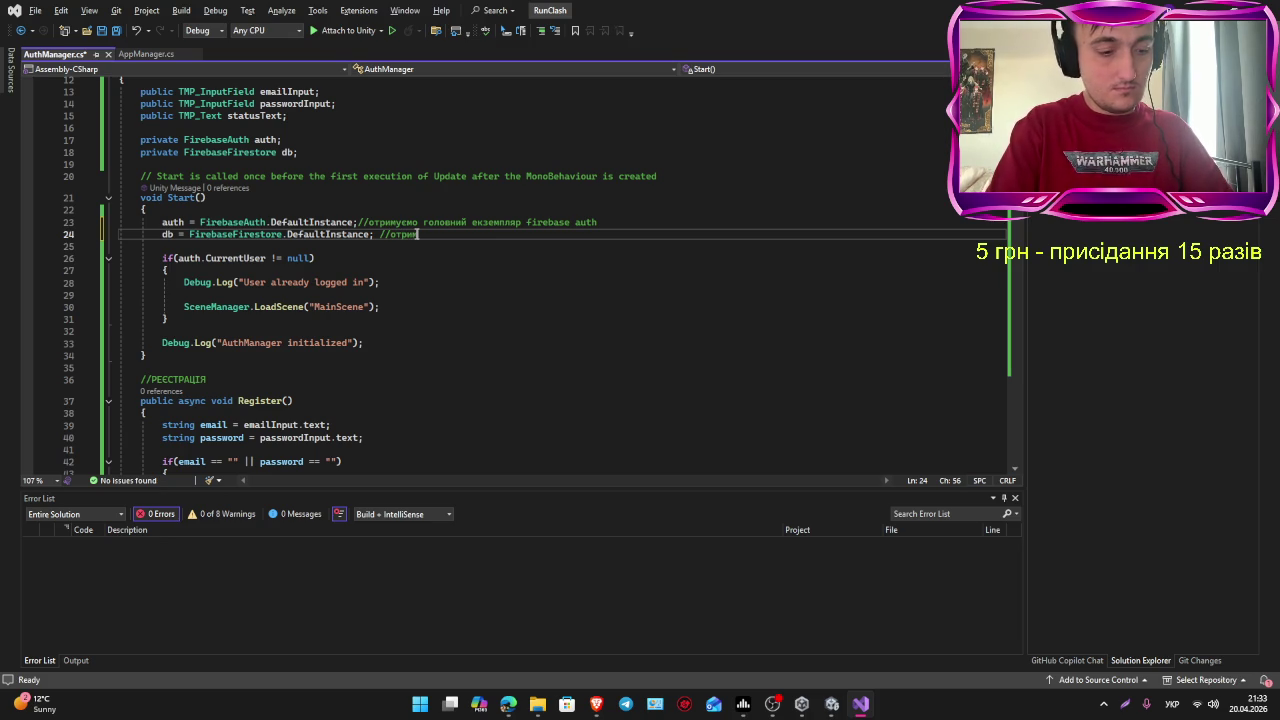
{"action": "type", "text": "мо головни"}
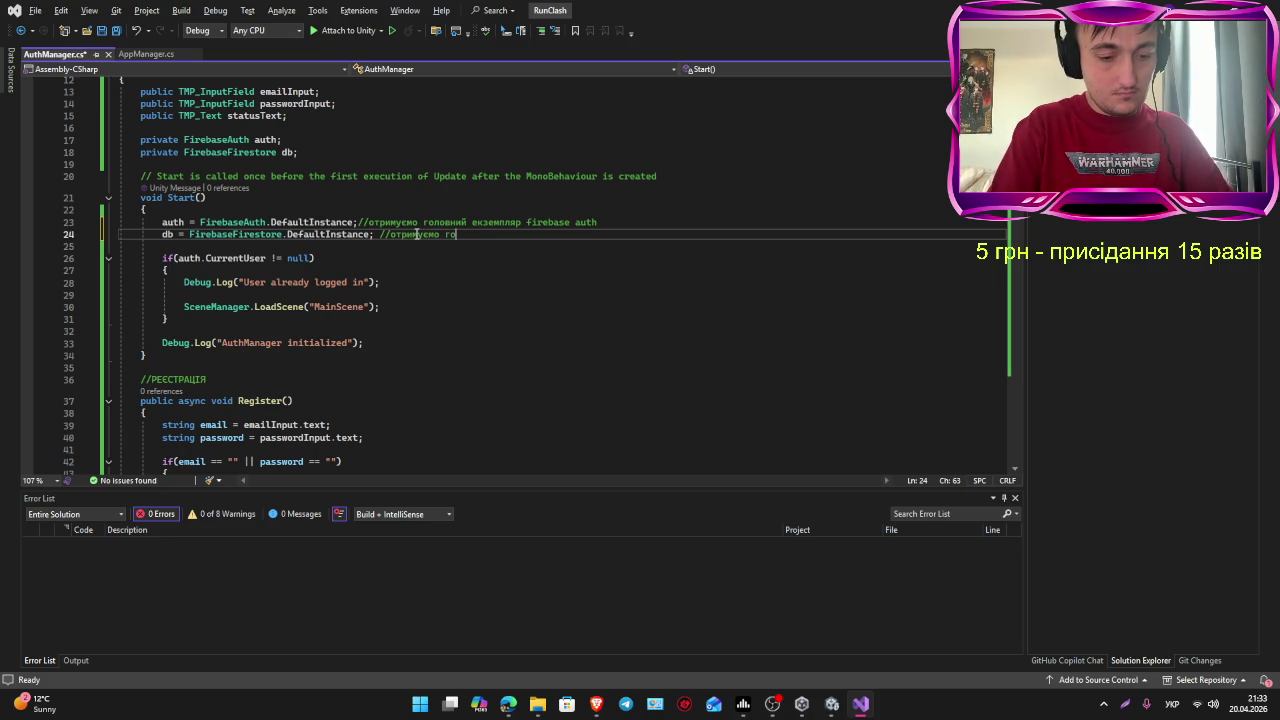
{"action": "type", "text": "й екзем"}
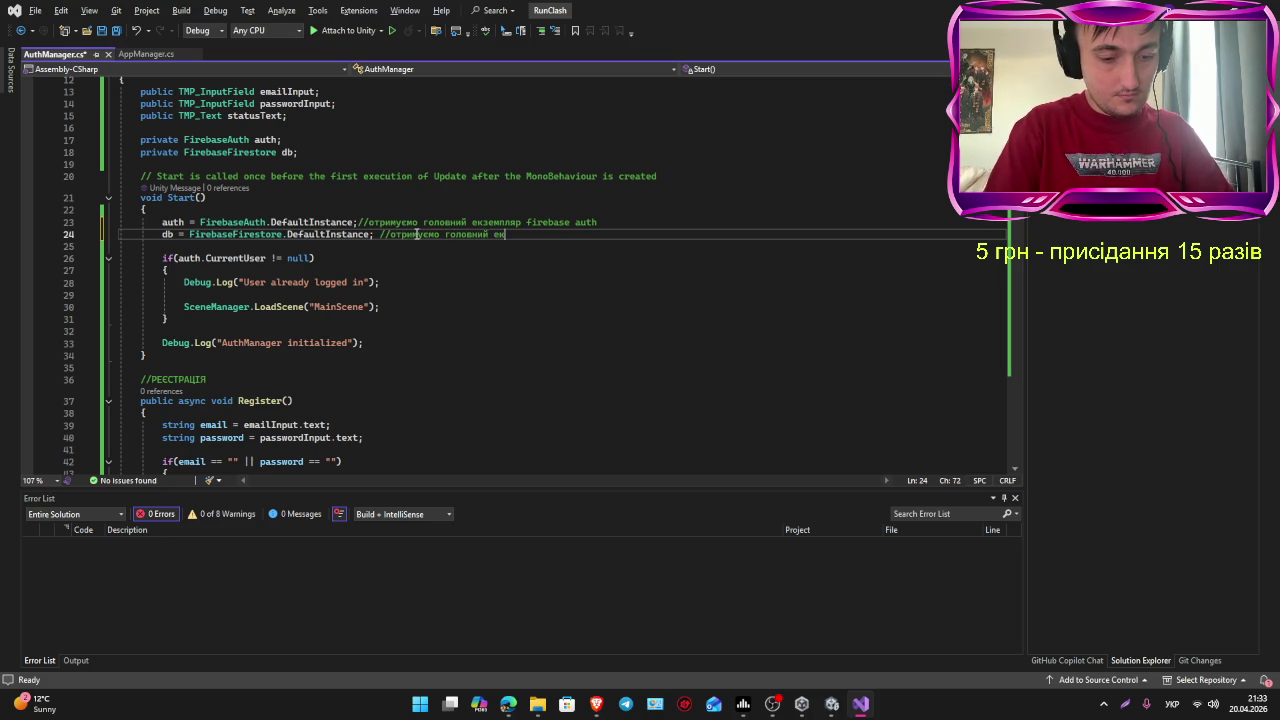
{"action": "type", "text": "пляр д"}
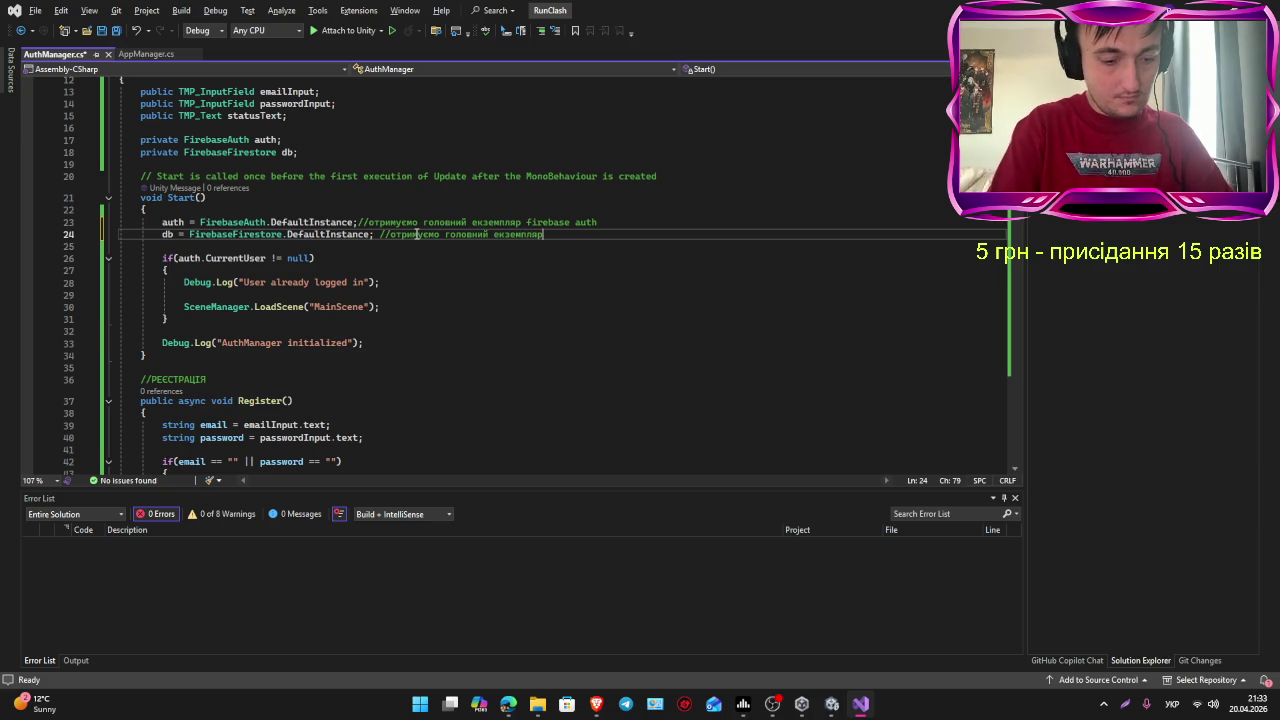
{"action": "type", "text": "ля"}
{"action": "key", "text": "alt+shift"}
{"action": "type", "text": "firesto"}
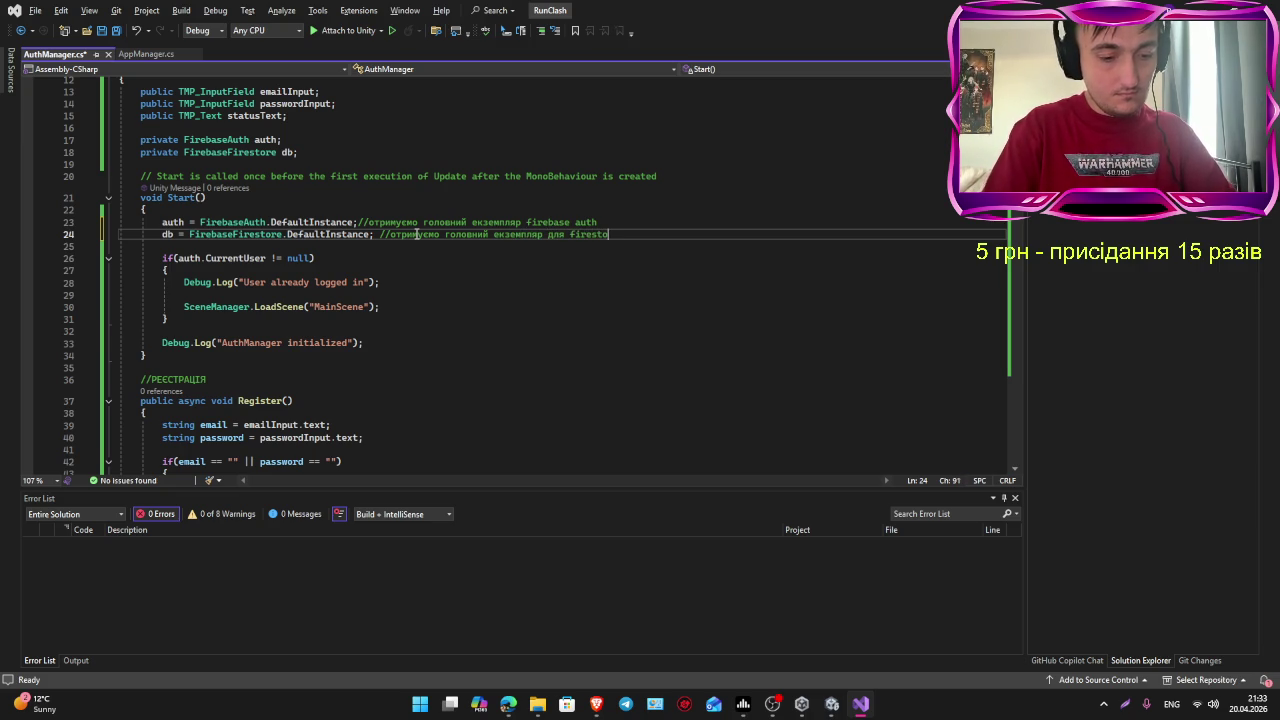
{"action": "type", "text": "re"}
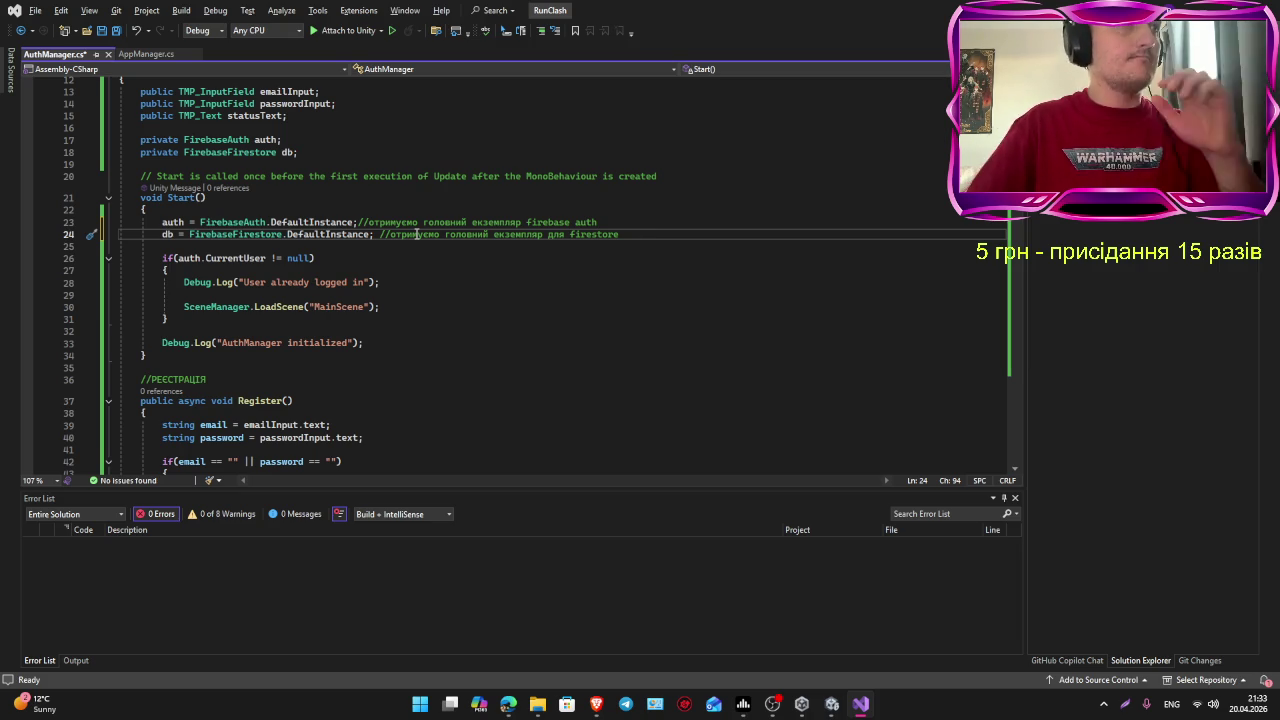
{"action": "key", "text": "alt+shift"}
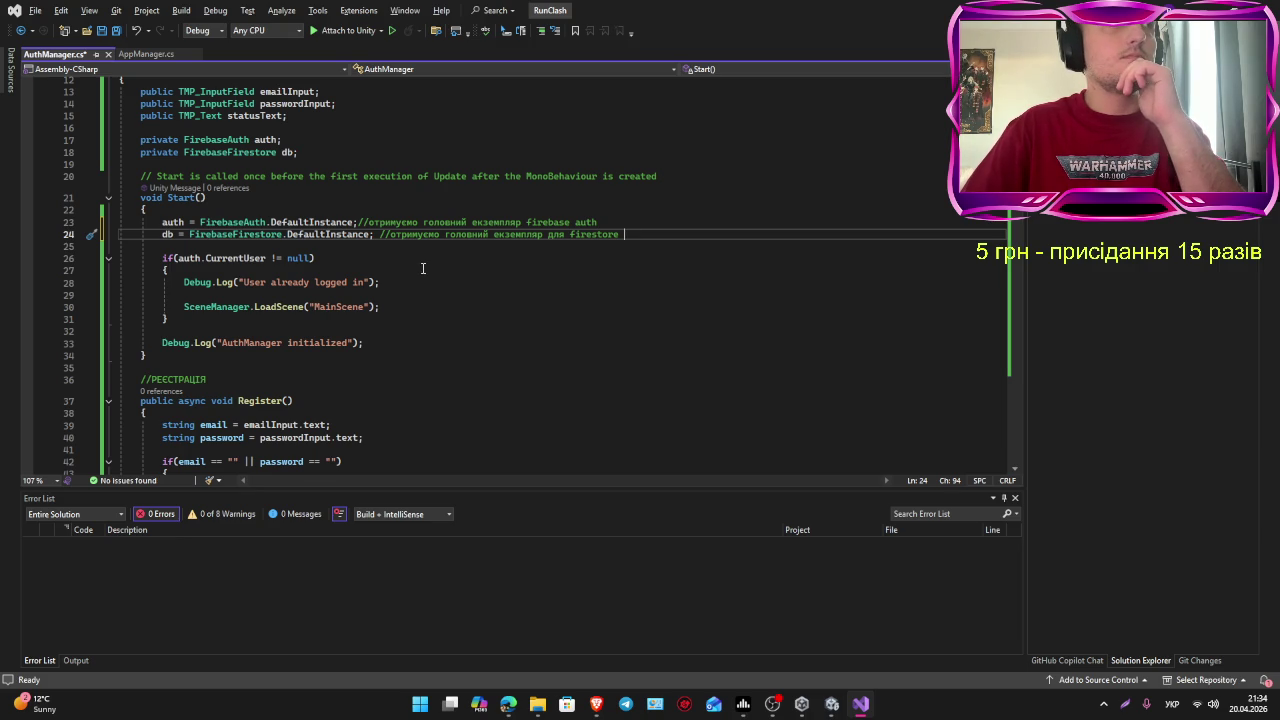
{"action": "scroll", "coordinate": [423, 268], "scroll_direction": "down", "scroll_amount": 2}
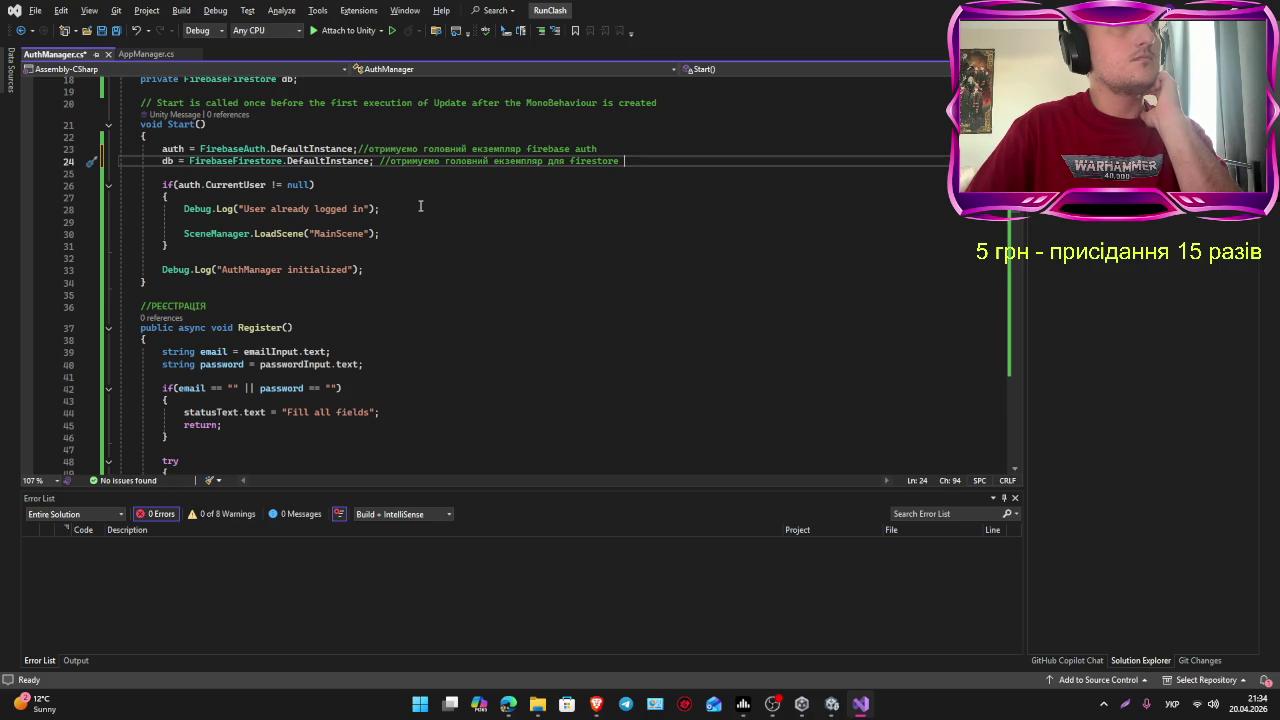
{"action": "left_click", "coordinate": [214, 172]}
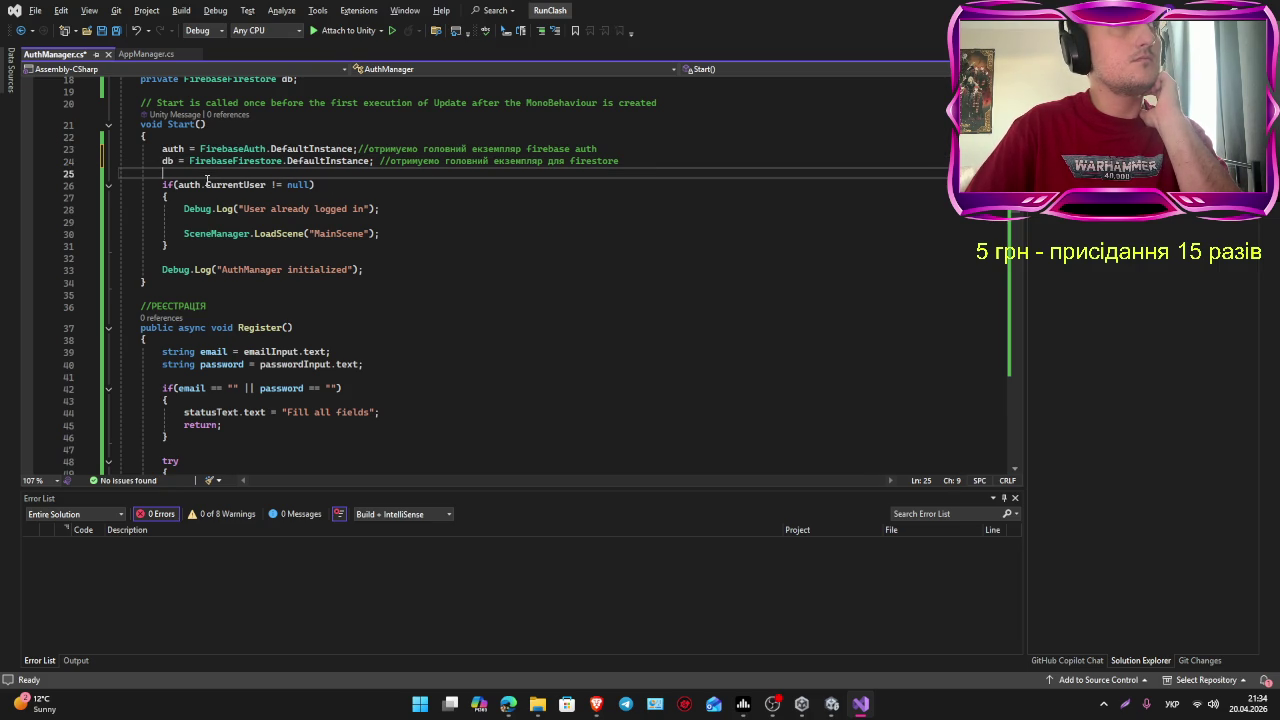
Step: Insert '//перевірка що користувач за логінився' on a new line above the auth.CurrentUser check
{"action": "key", "text": "Return"}
{"action": "type", "text": "//"}
{"action": "key", "text": "alt+shift"}
{"action": "type", "text": "gthtdshrf"}
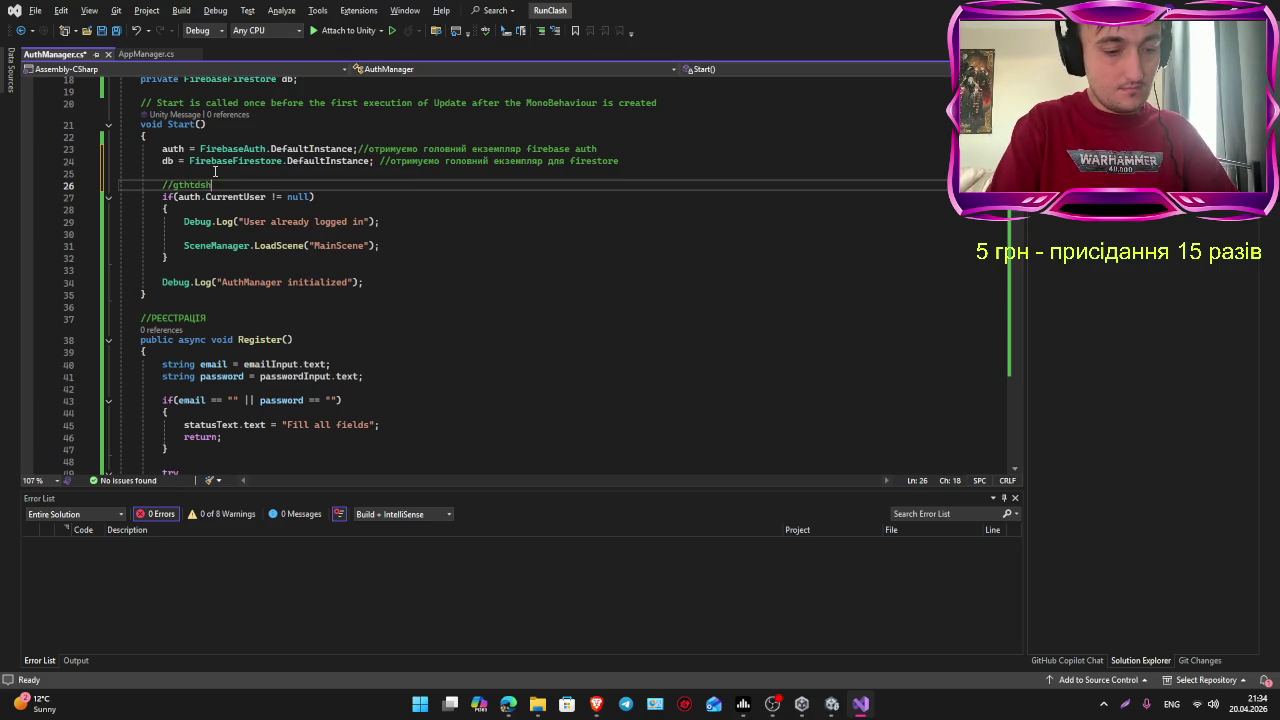
{"action": "key", "text": "BackSpace"}
{"action": "key", "text": "BackSpace"}
{"action": "key", "text": "BackSpace"}
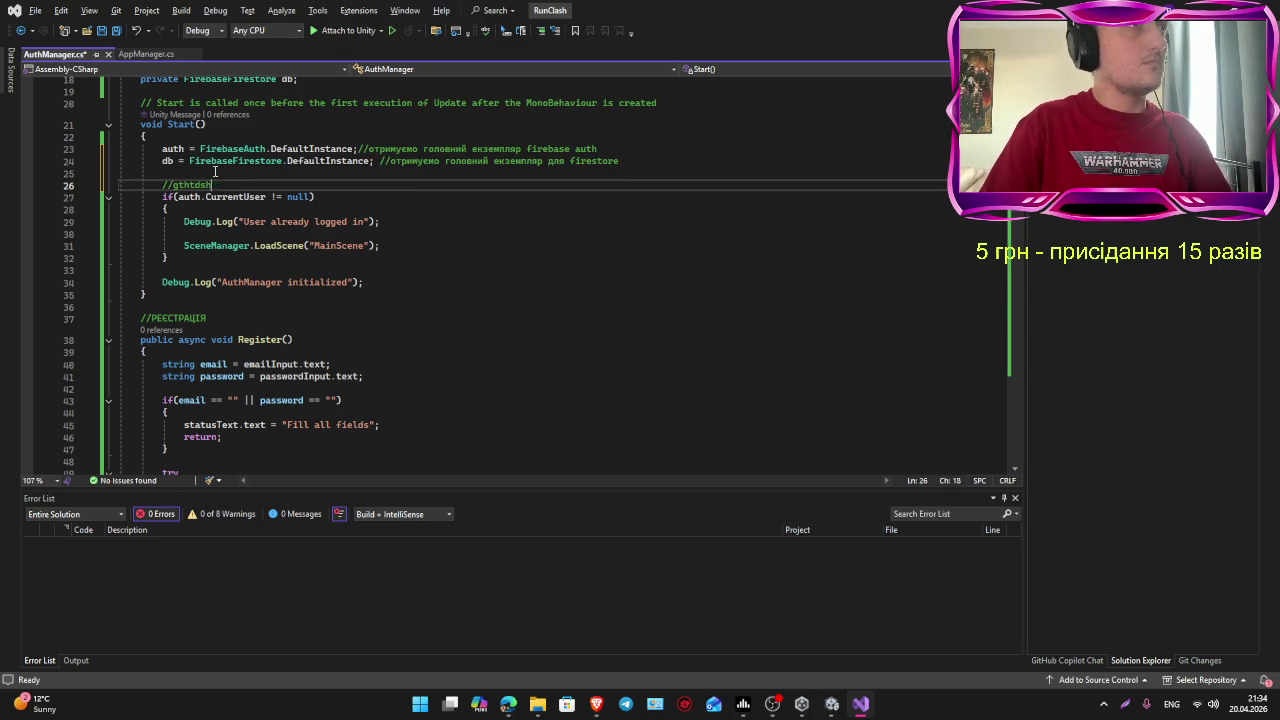
{"action": "key", "text": "alt+shift"}
{"action": "type", "text": "перевірка що ко"}
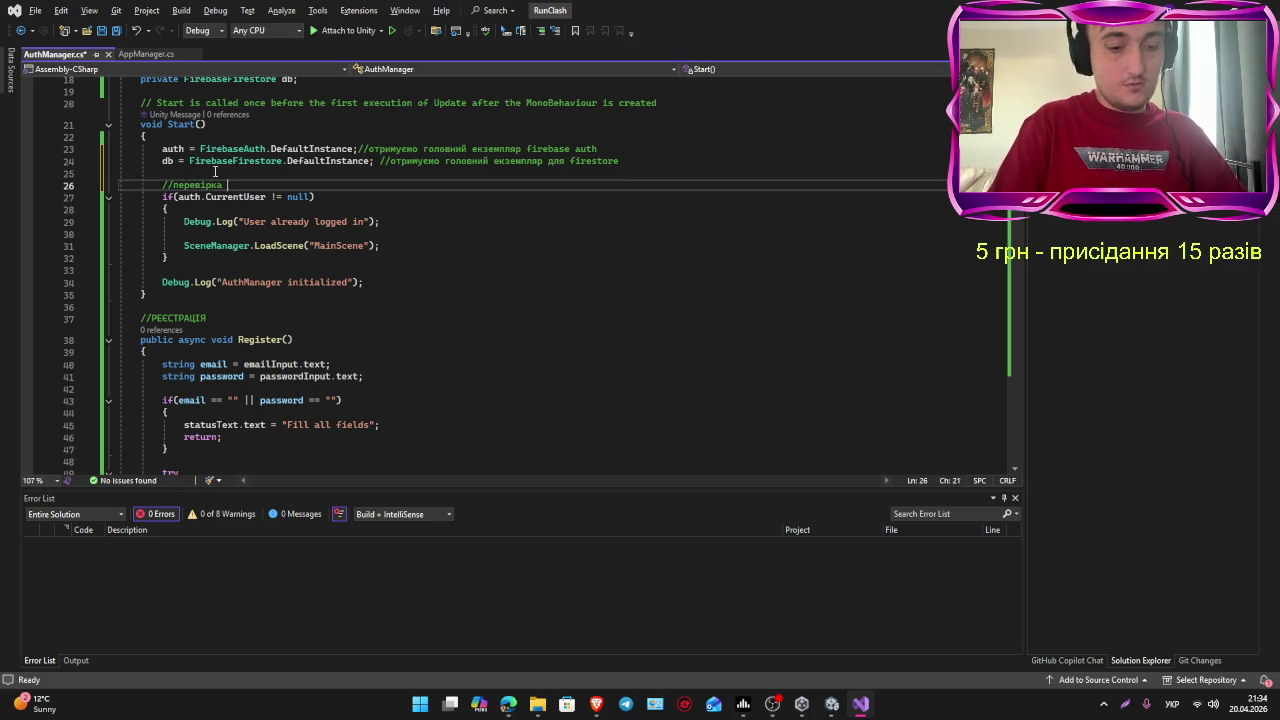
{"action": "type", "text": "ристувач"}
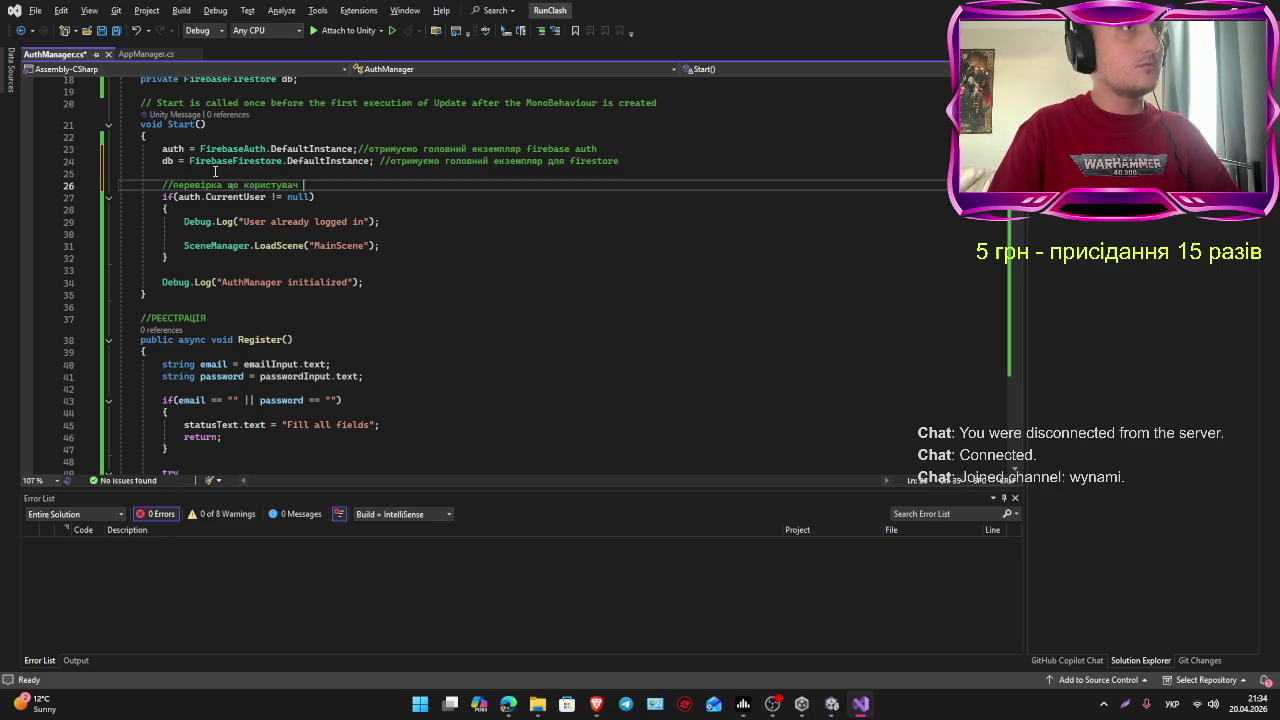
{"action": "type", "text": "за"}
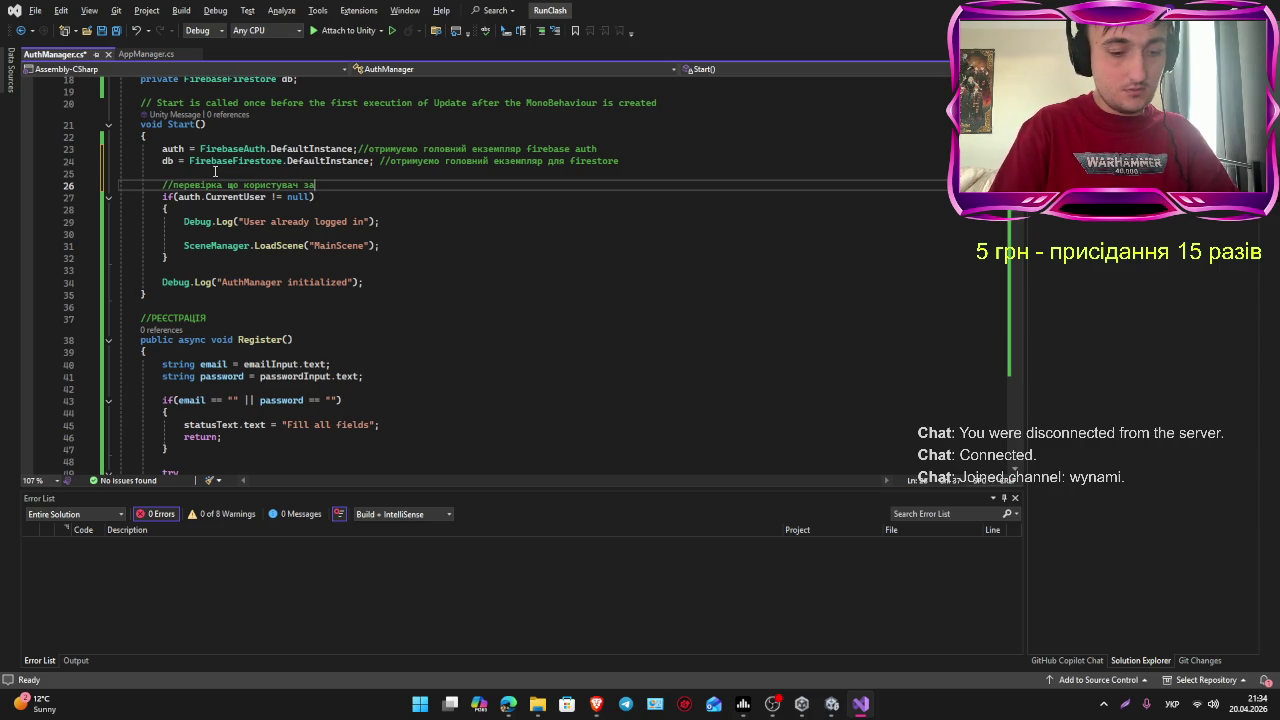
{"action": "type", "text": " логі"}
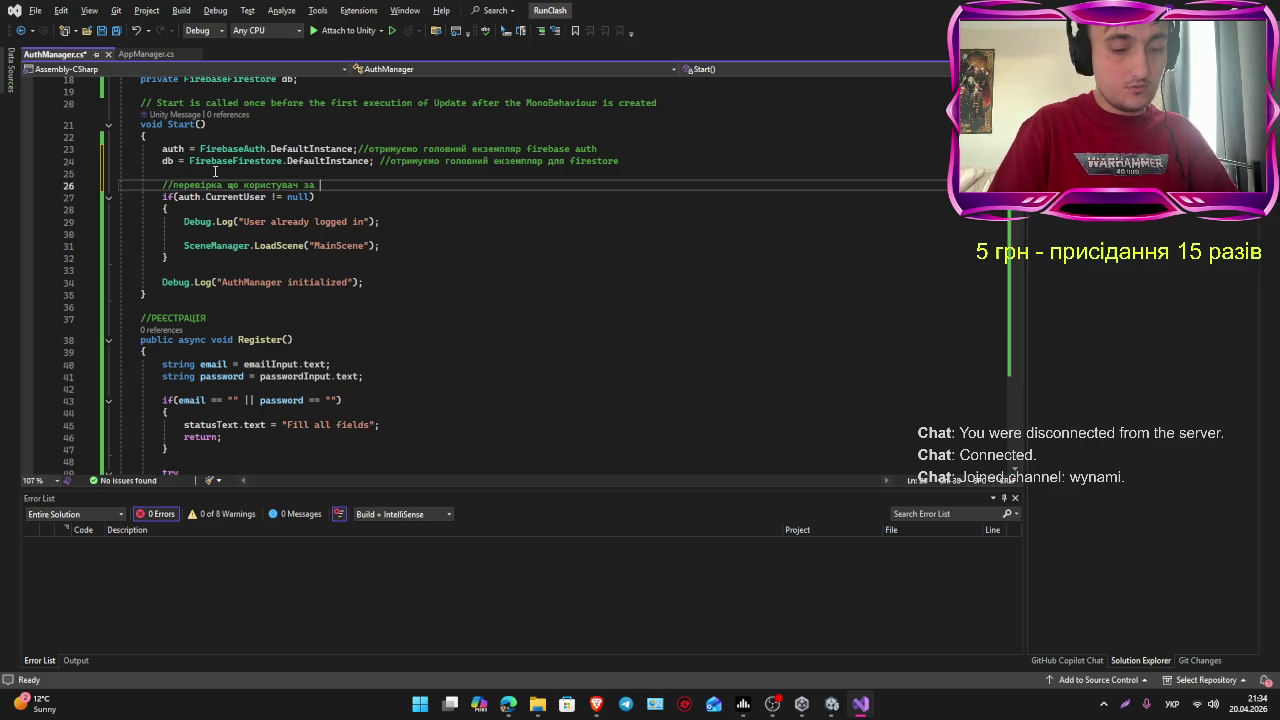
{"action": "type", "text": "нився"}
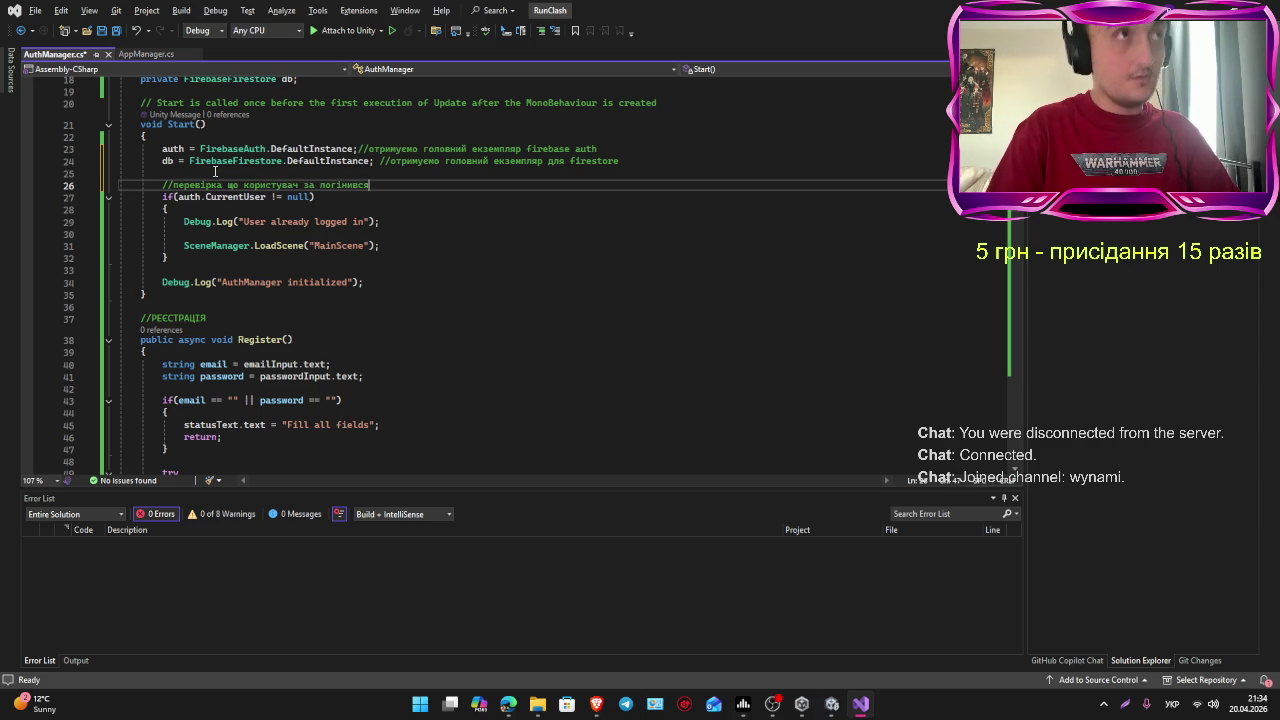
{"action": "key", "text": "alt+shift"}
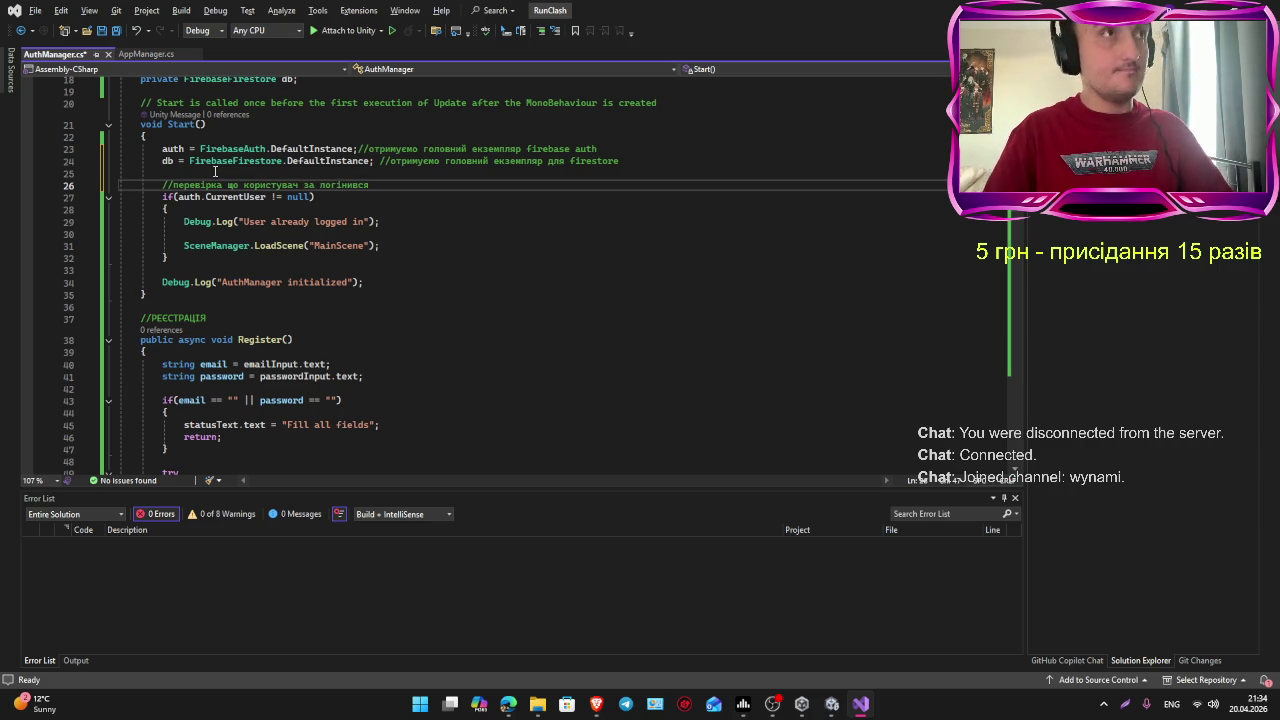
{"action": "scroll", "coordinate": [286, 274], "scroll_direction": "down", "scroll_amount": 3}
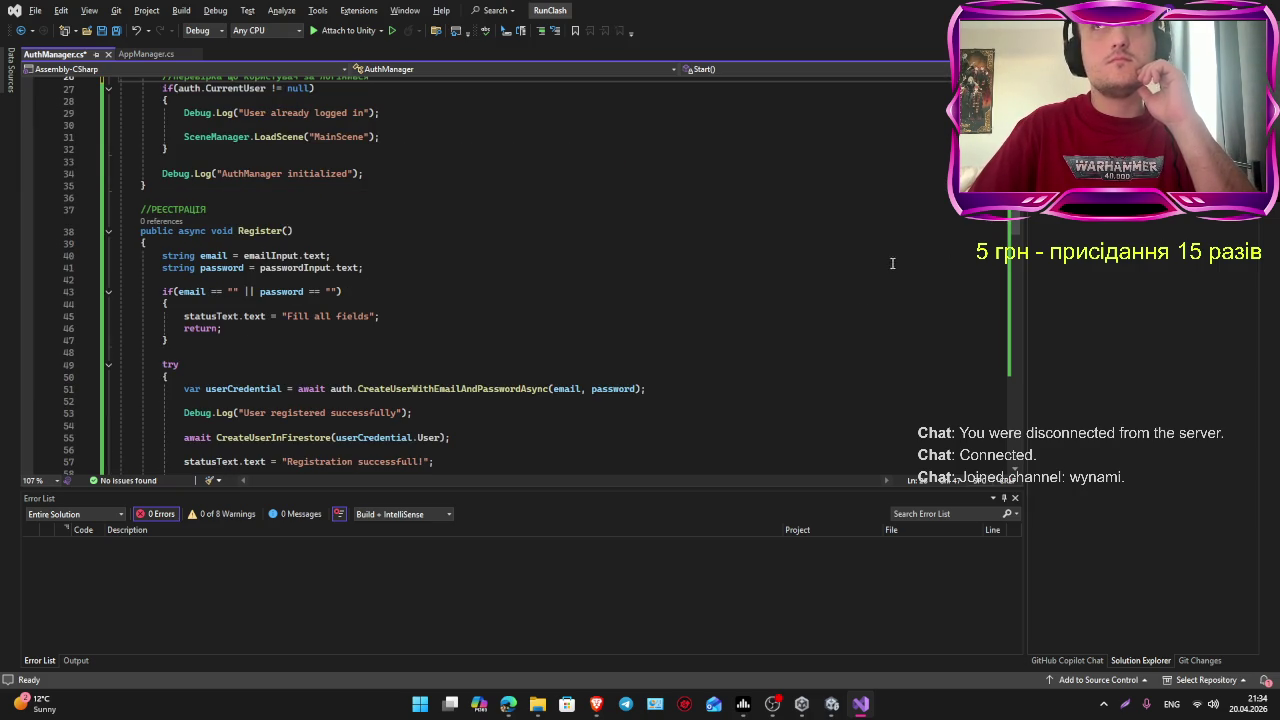
Step: Start a comment under //РЕЄСТРАЦІЯ with 'async' copied from the Register() signature
{"action": "left_click", "coordinate": [320, 231]}
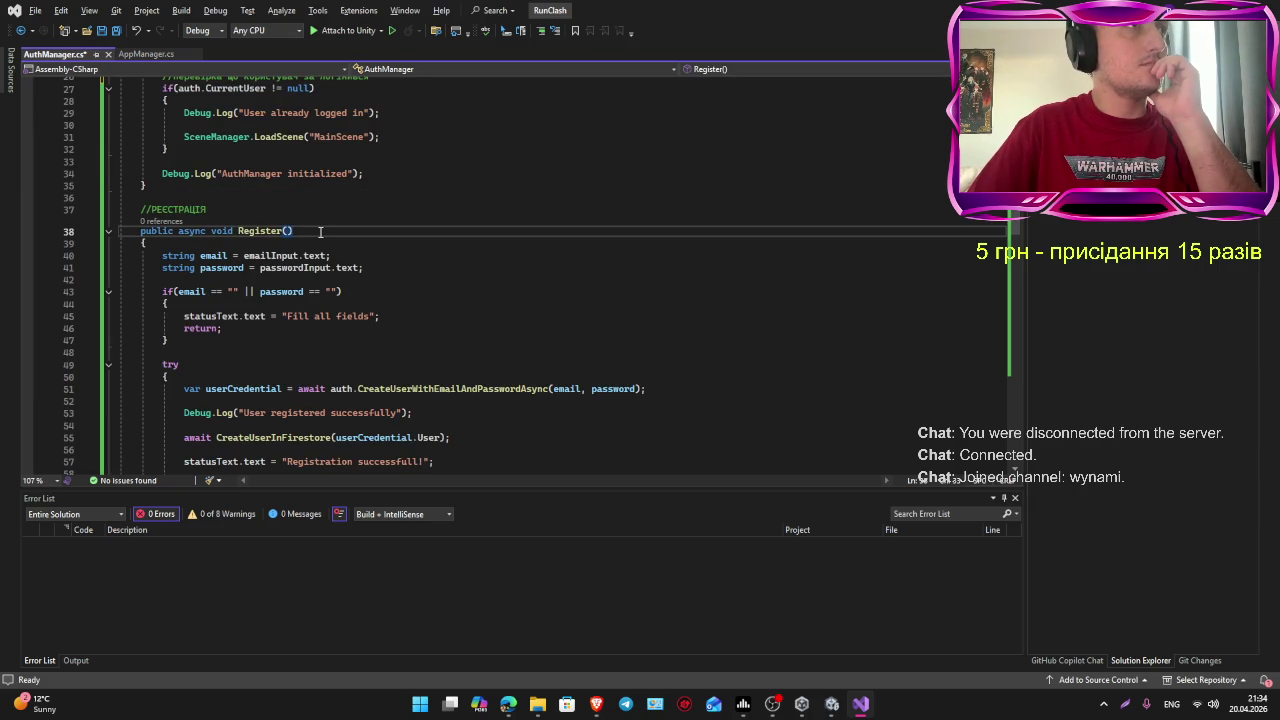
{"action": "left_click", "coordinate": [247, 207]}
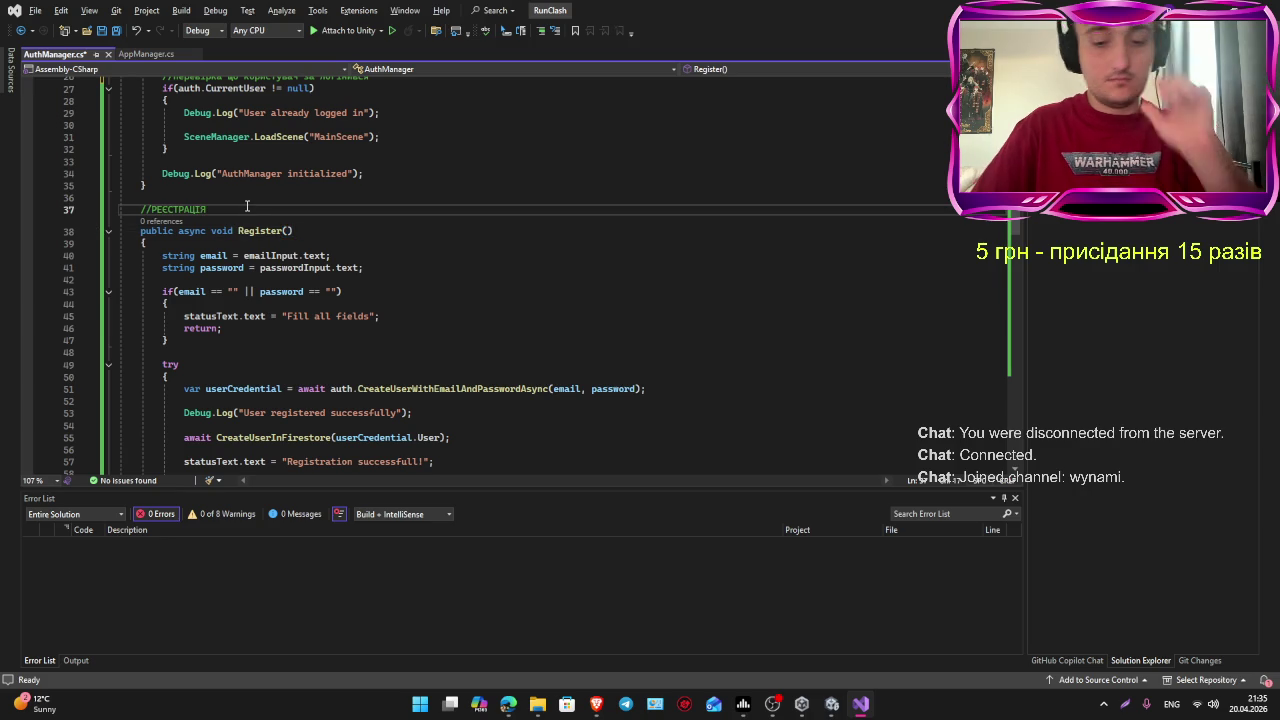
{"action": "key", "text": "Return"}
{"action": "type", "text": "//"}
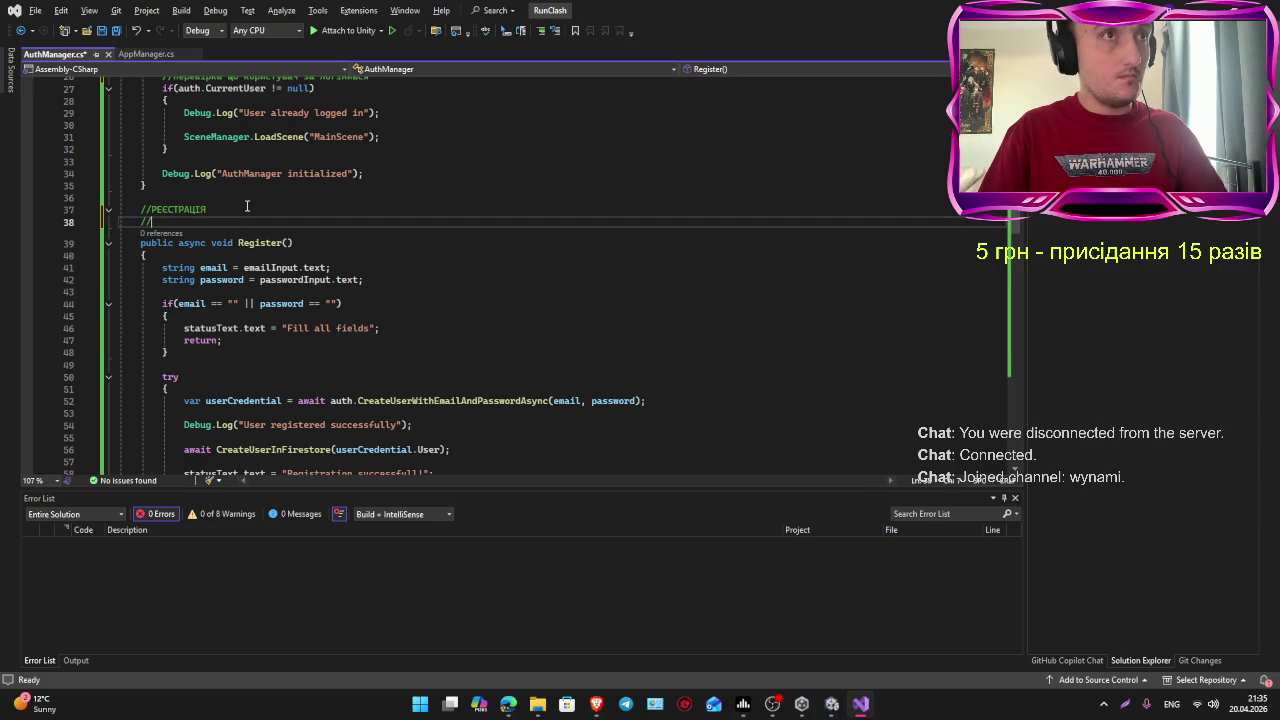
{"action": "double_click", "coordinate": [196, 244]}
{"action": "key", "text": "ctrl+c"}
{"action": "left_click", "coordinate": [181, 221]}
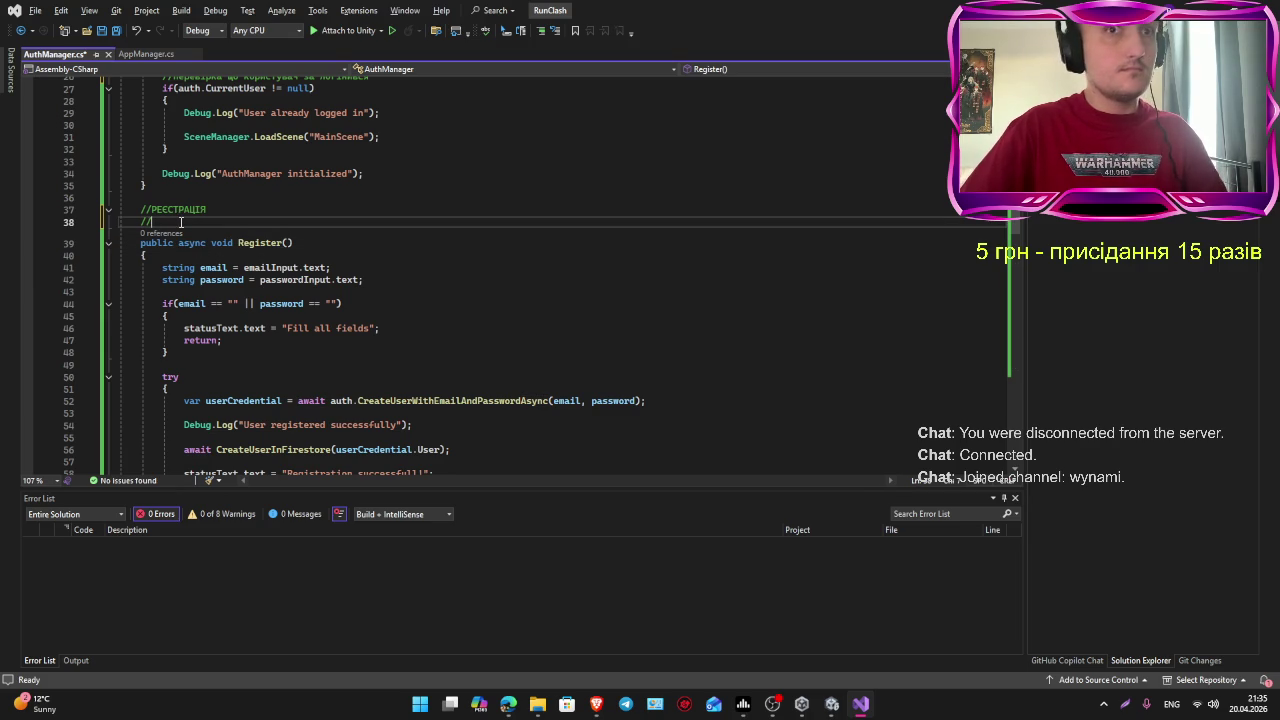
{"action": "key", "text": "ctrl+v"}
Step: Complete the comment with '- дозволяє саме використувати await (асинхроні операції)'
{"action": "key", "text": "alt+shift"}
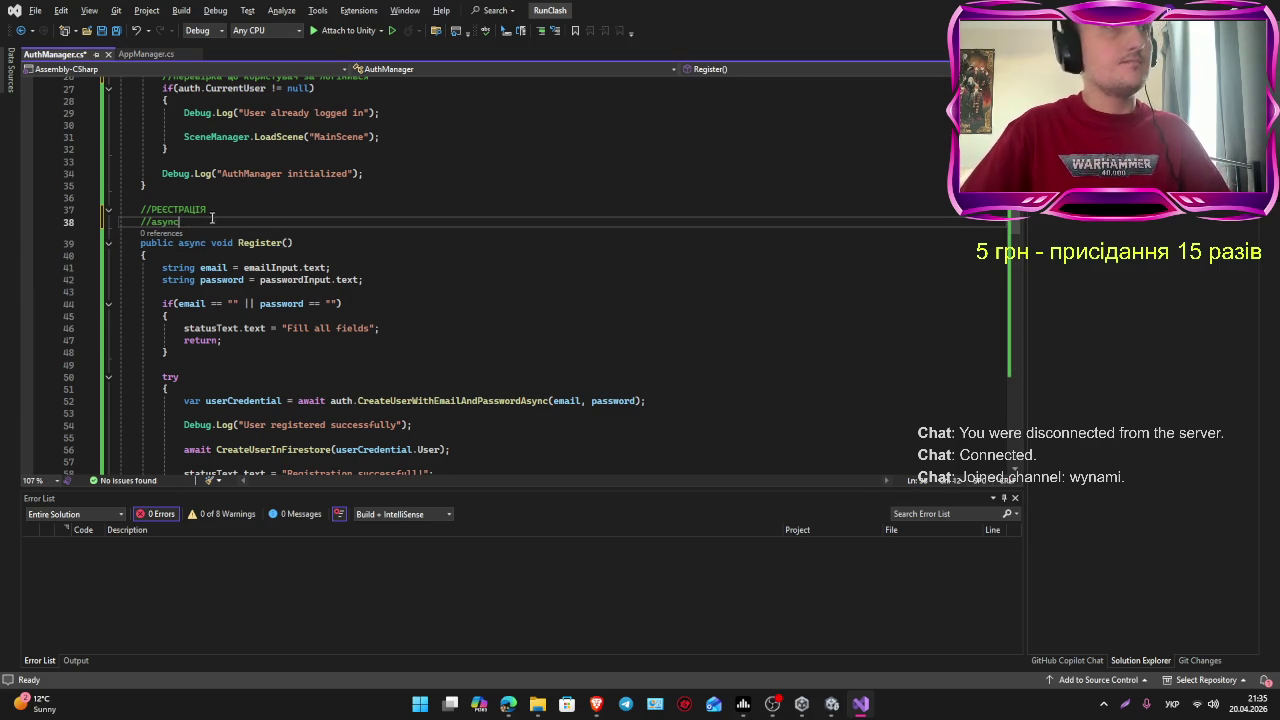
{"action": "type", "text": "-"}
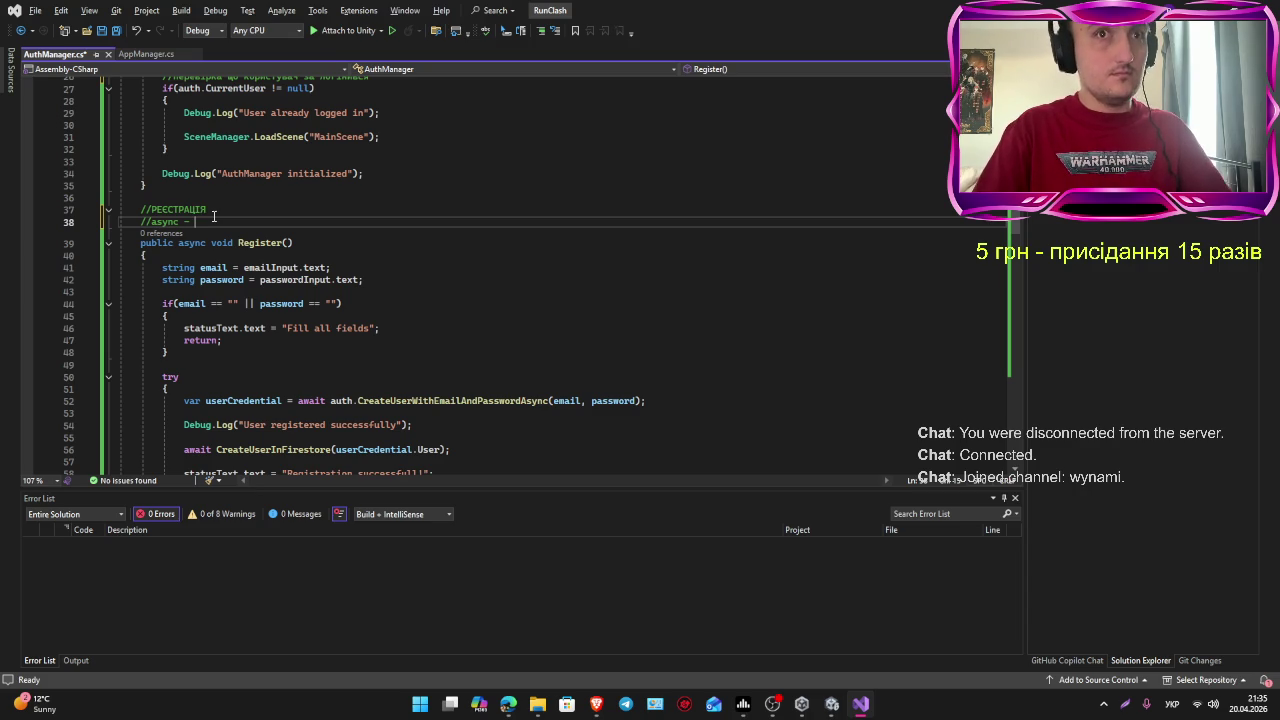
{"action": "type", "text": " дозволя"}
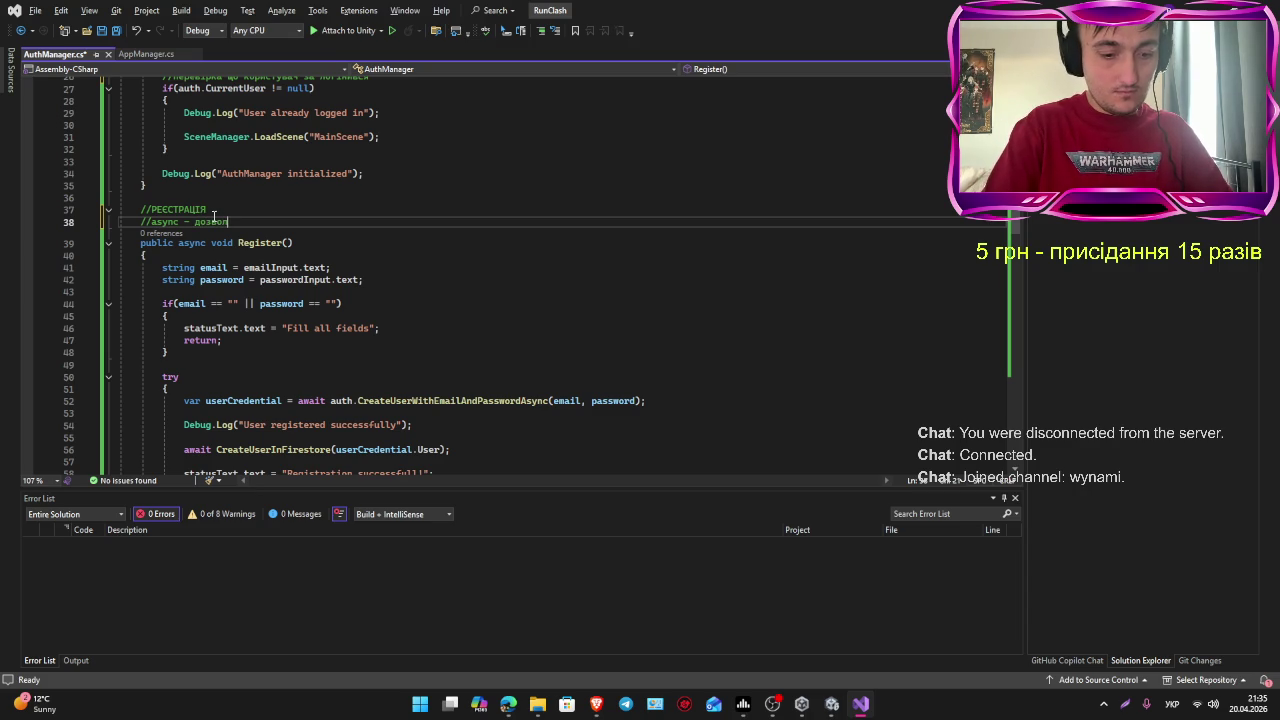
{"action": "type", "text": "є саме"}
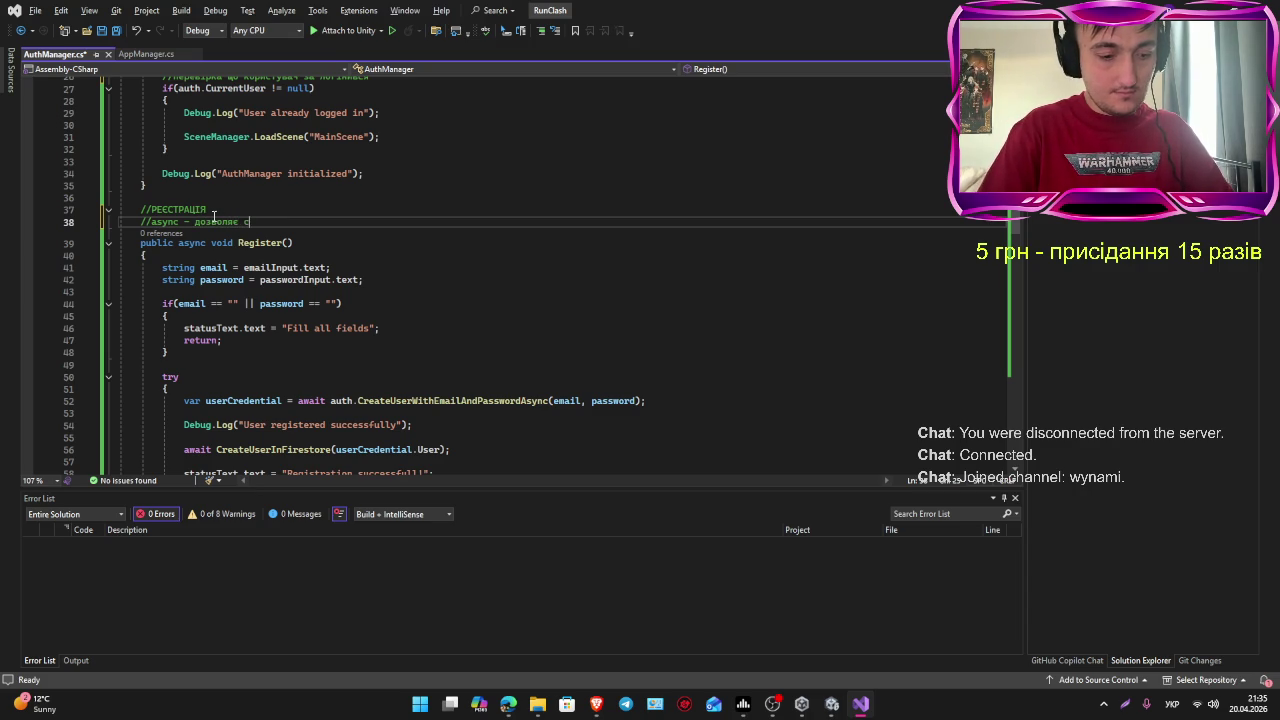
{"action": "type", "text": " використу"}
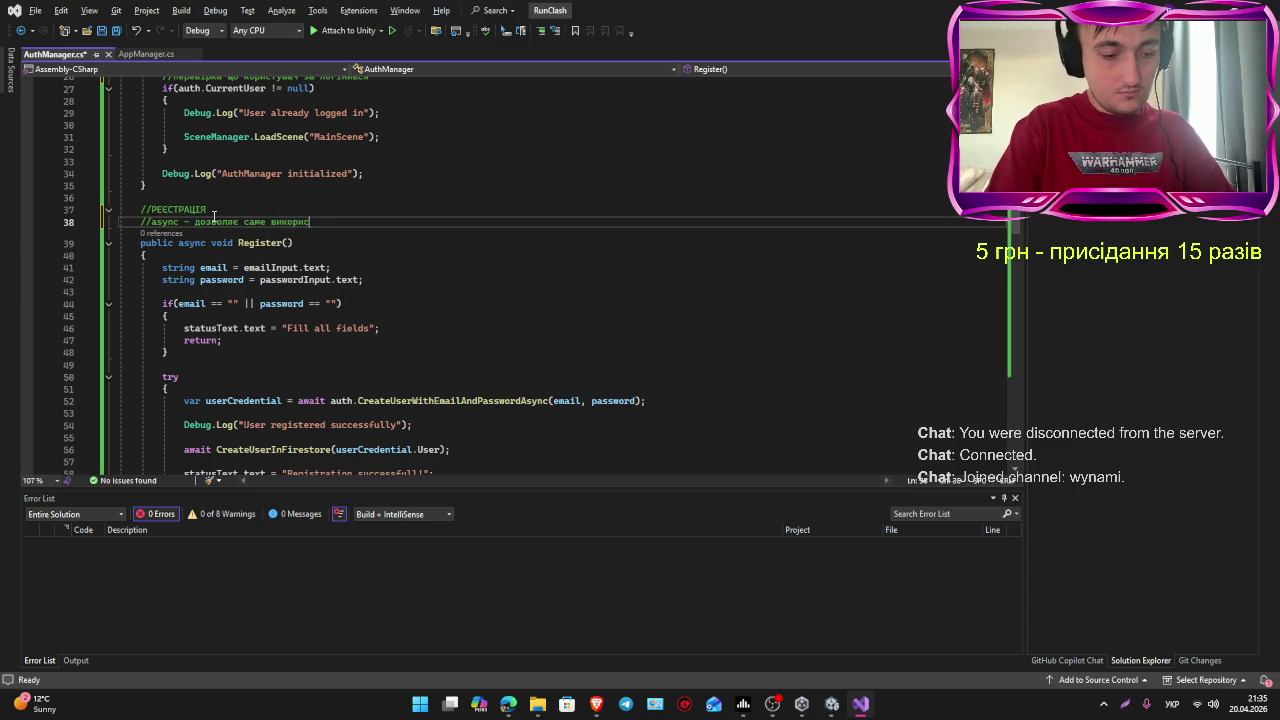
{"action": "type", "text": "вати"}
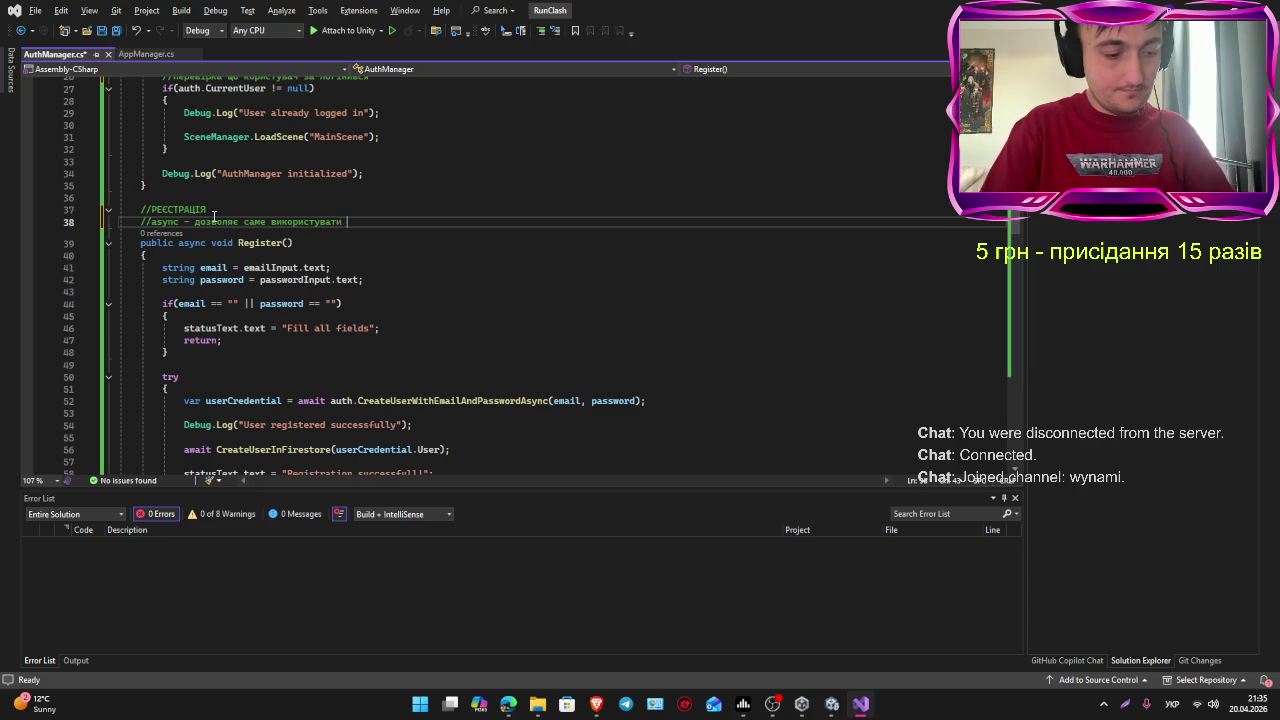
{"action": "key", "text": "alt+shift"}
{"action": "type", "text": "await"}
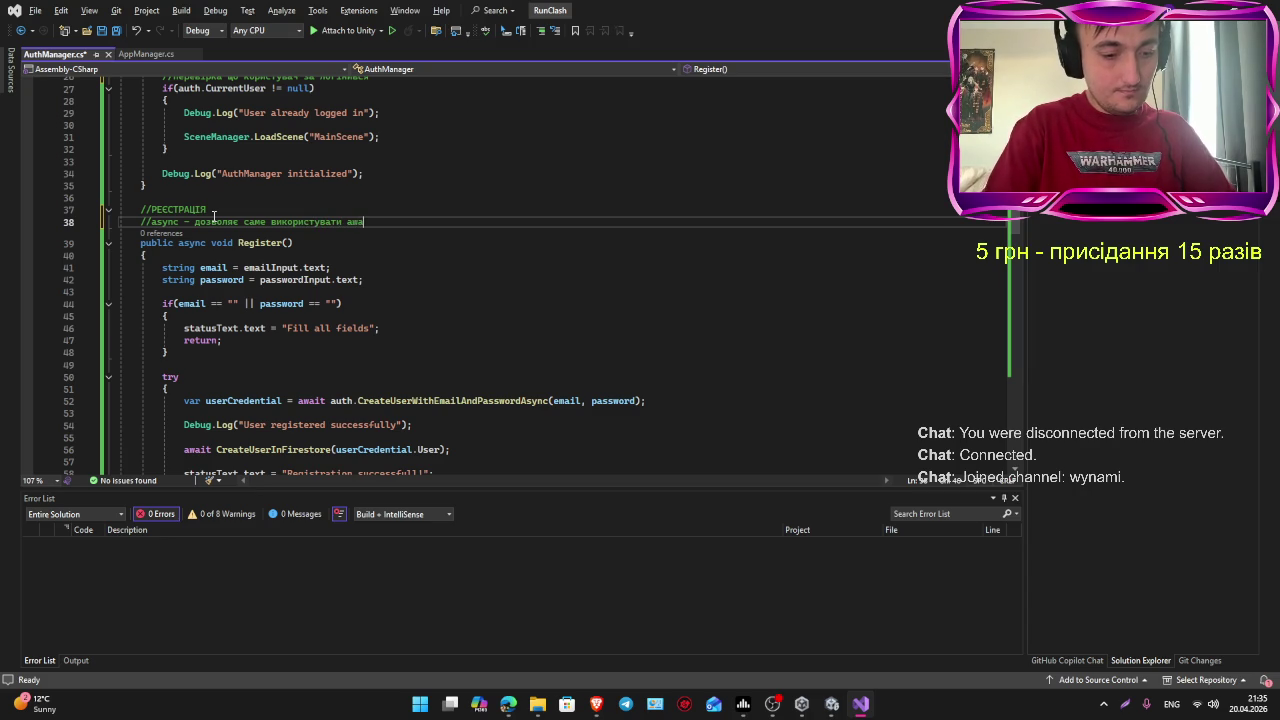
{"action": "key", "text": "alt+shift"}
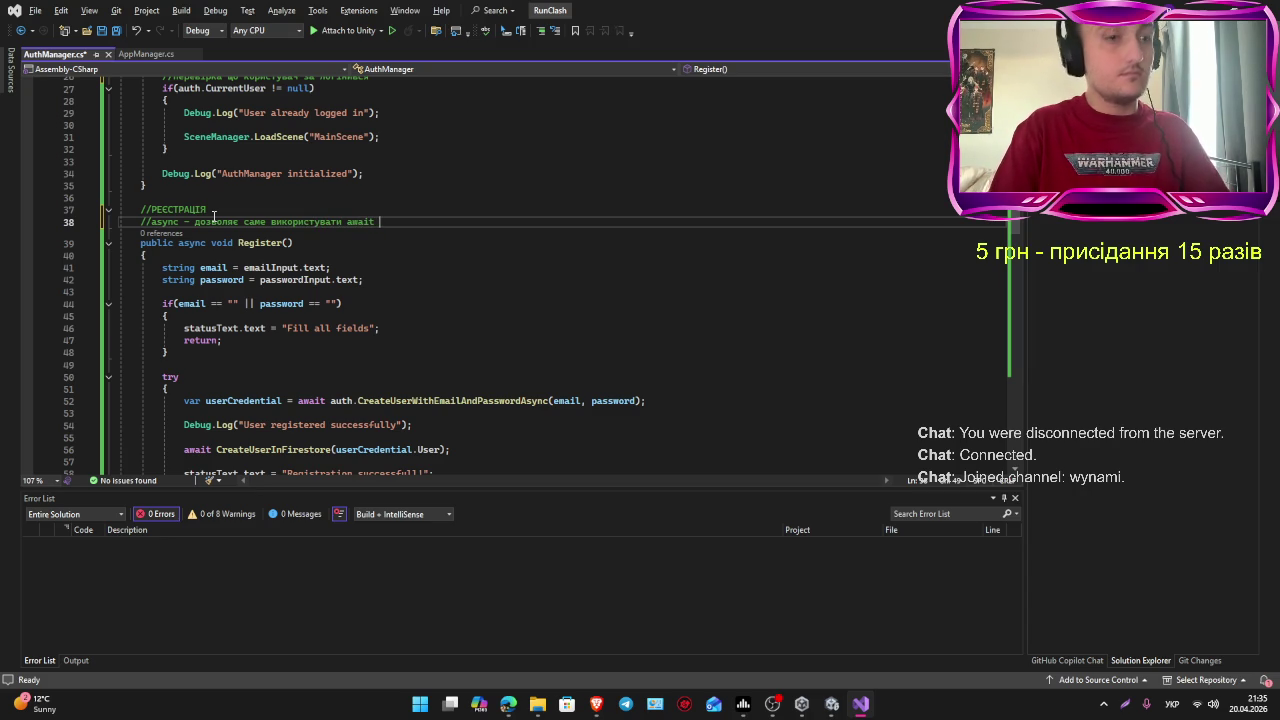
{"action": "type", "text": "(асинхрон"}
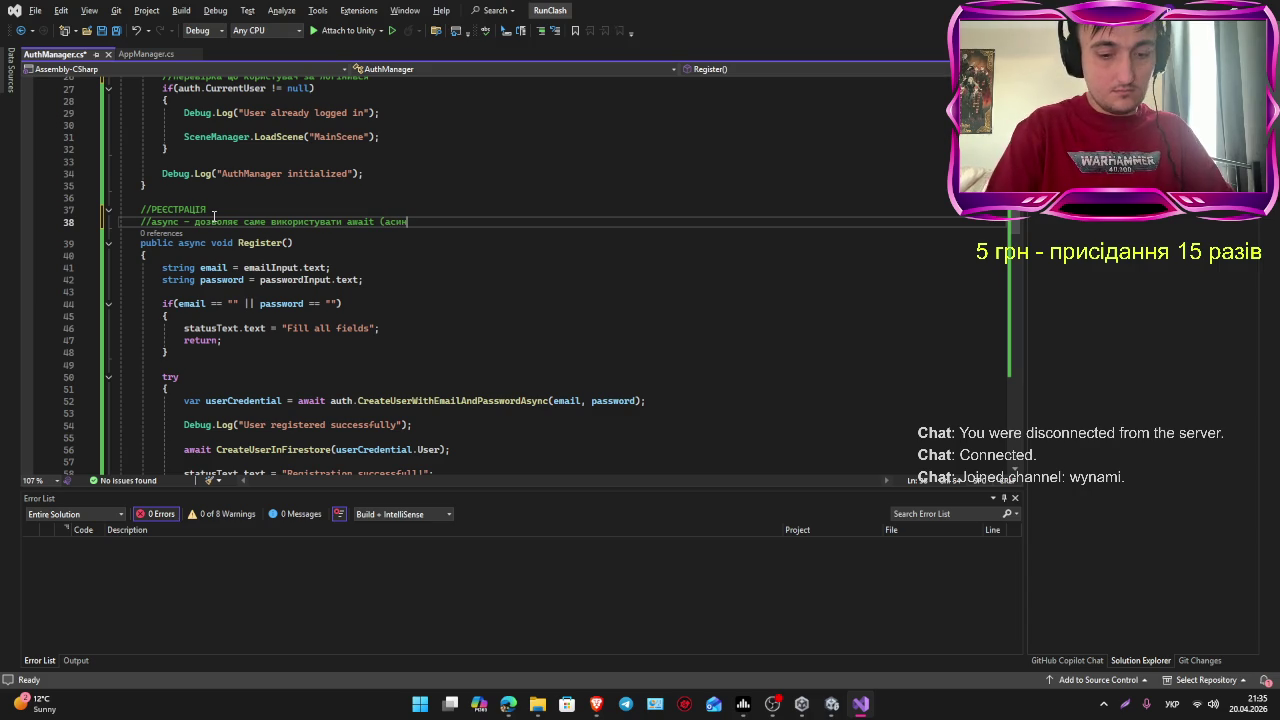
{"action": "type", "text": "і операці"}
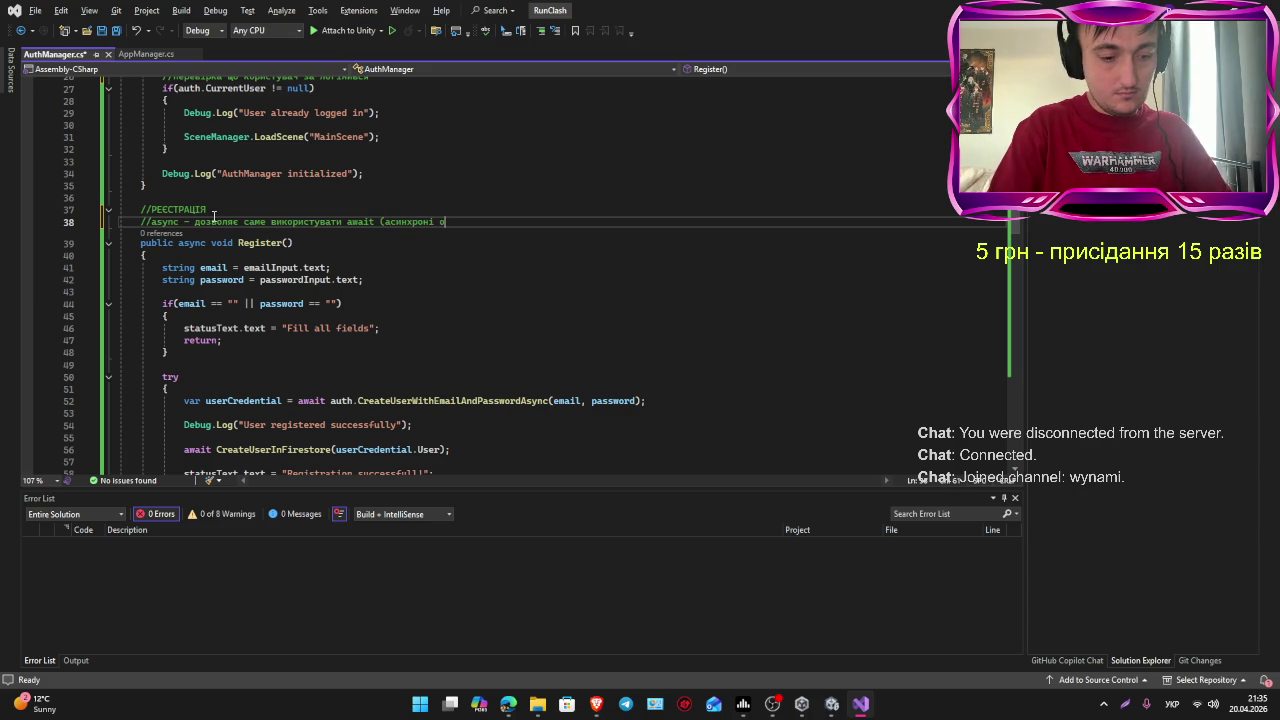
{"action": "type", "text": "ї)"}
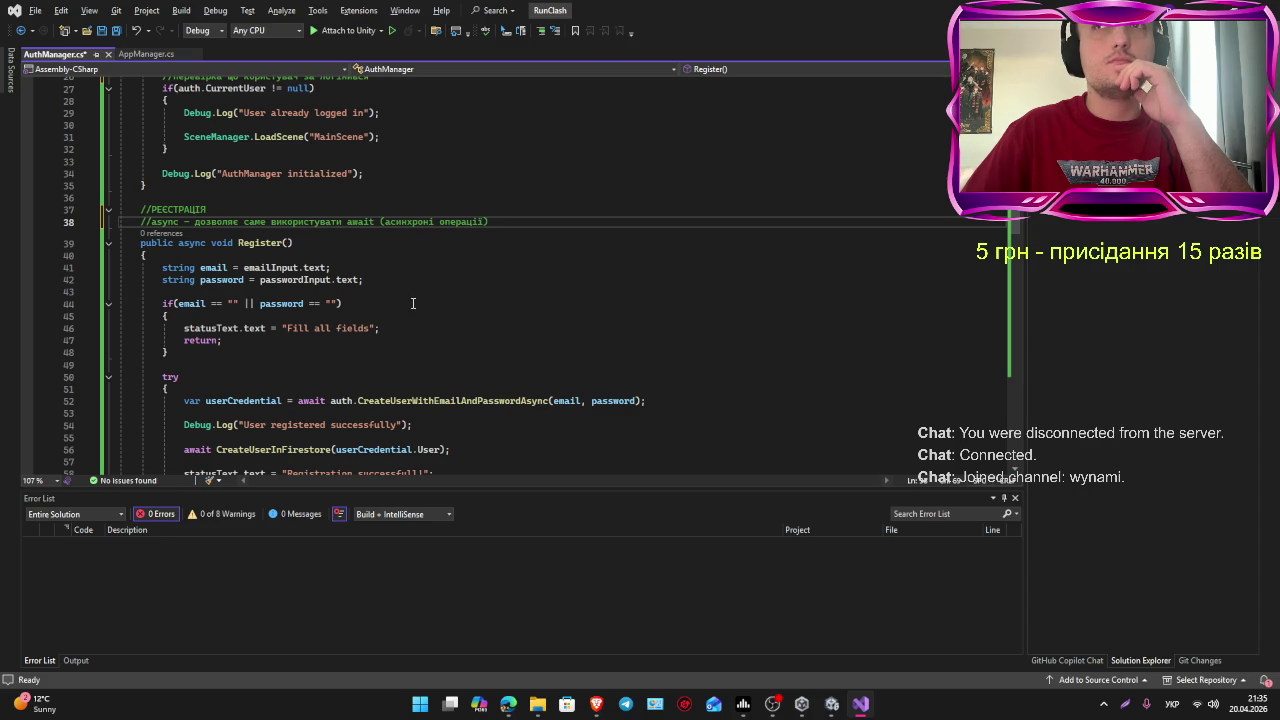
Step: Append '//перевірка на пусті поля' to Register()'s empty email/password condition on line 44
{"action": "scroll", "coordinate": [412, 303], "scroll_direction": "down", "scroll_amount": 1}
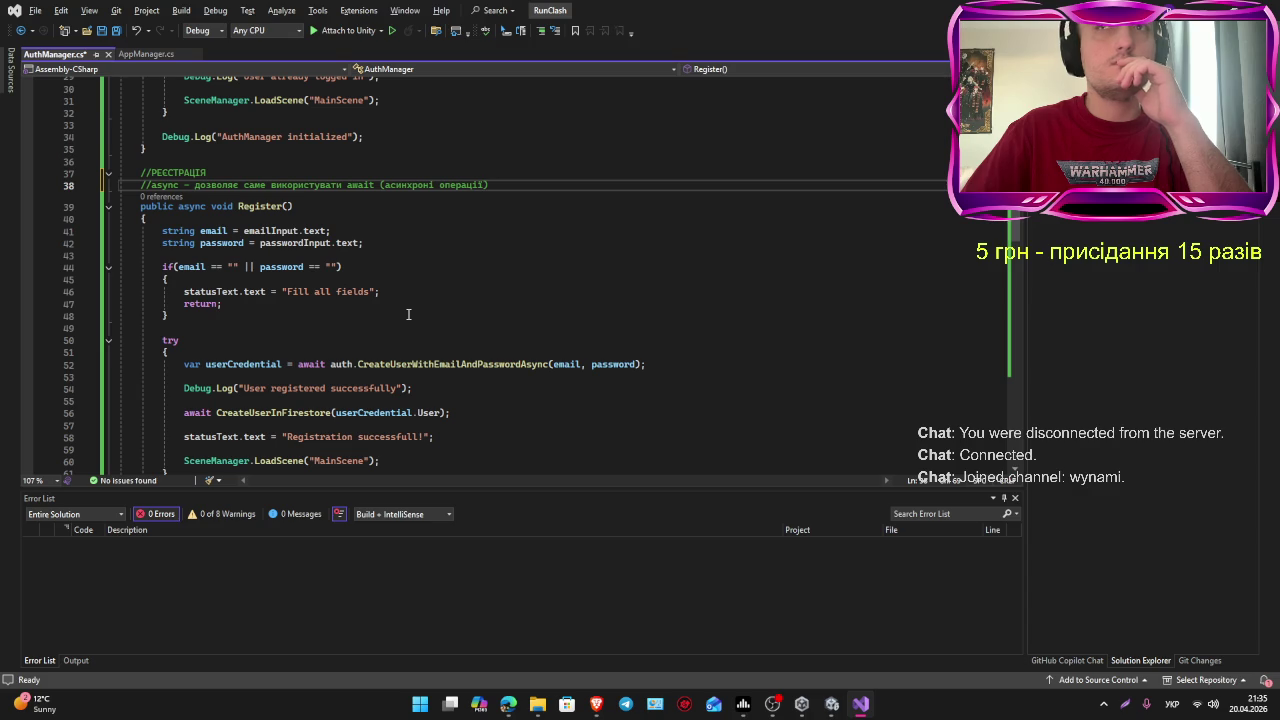
{"action": "scroll", "coordinate": [408, 314], "scroll_direction": "down", "scroll_amount": 2}
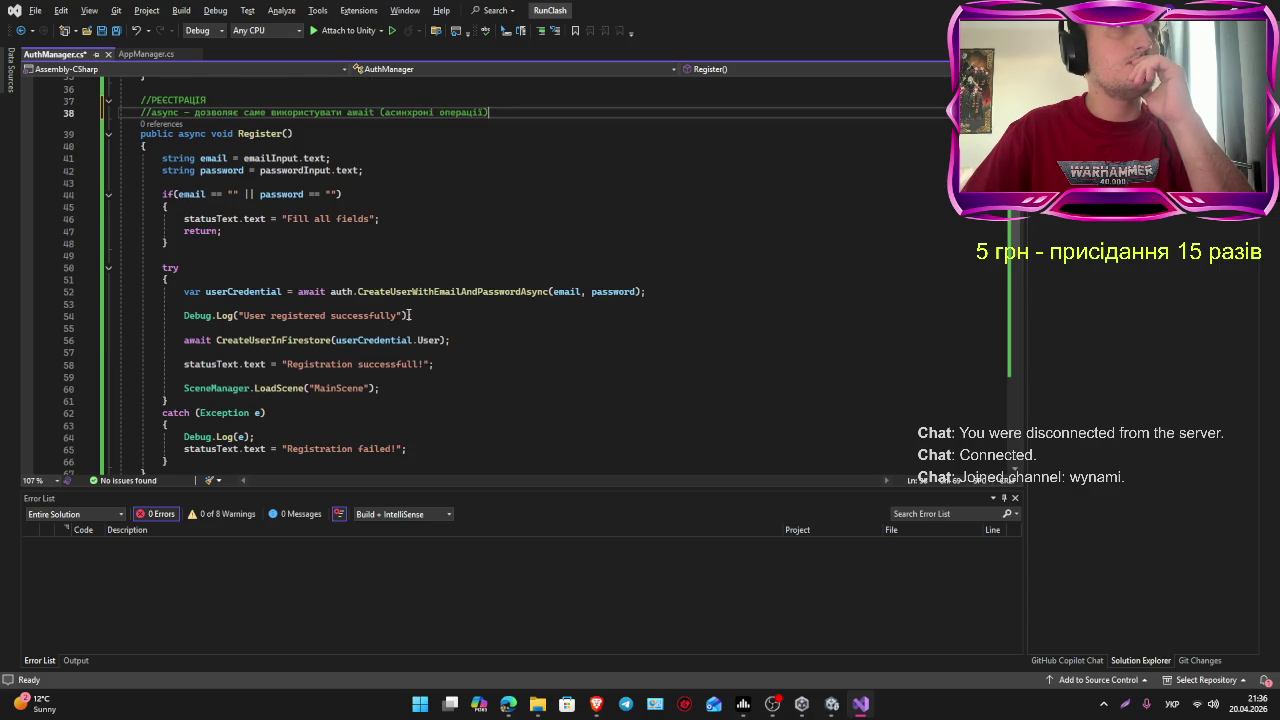
{"action": "left_click", "coordinate": [352, 194]}
{"action": "type", "text": "//"}
{"action": "key", "text": "alt+shift"}
{"action": "type", "text": "/fhtdshrf"}
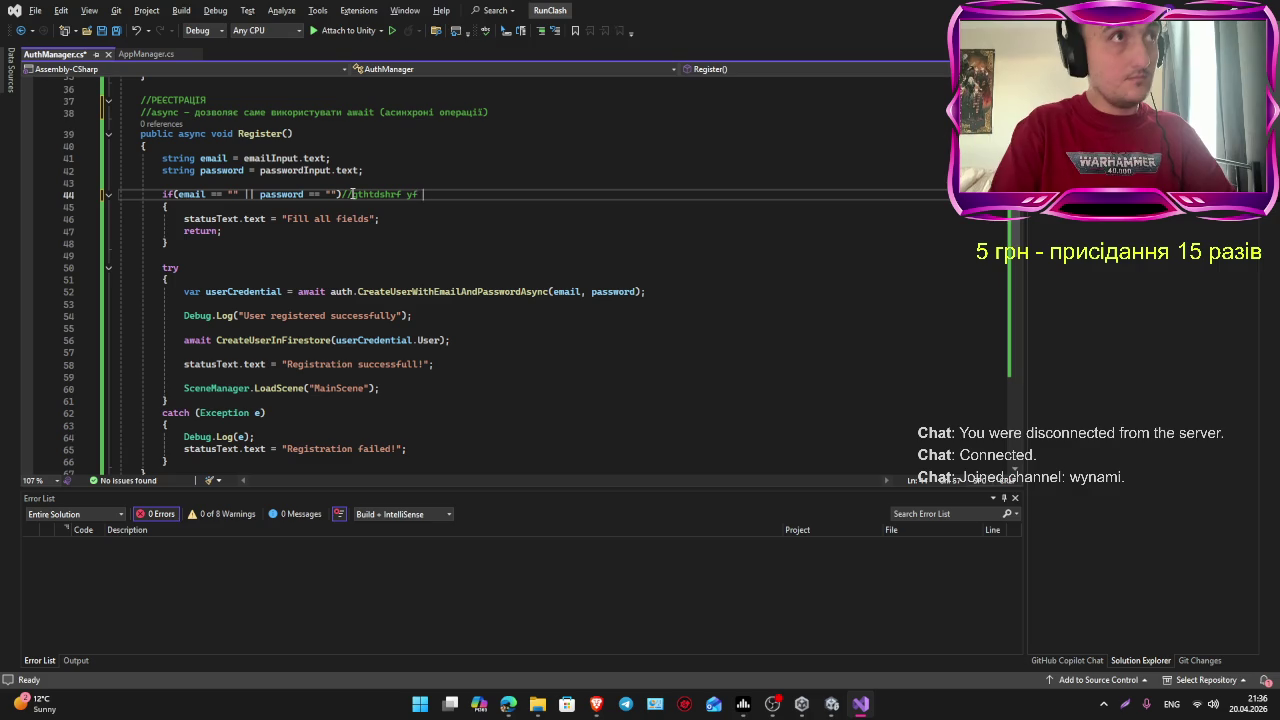
{"action": "key", "text": "BackSpace"}
{"action": "key", "text": "BackSpace"}
{"action": "key", "text": "BackSpace"}
{"action": "key", "text": "BackSpace"}
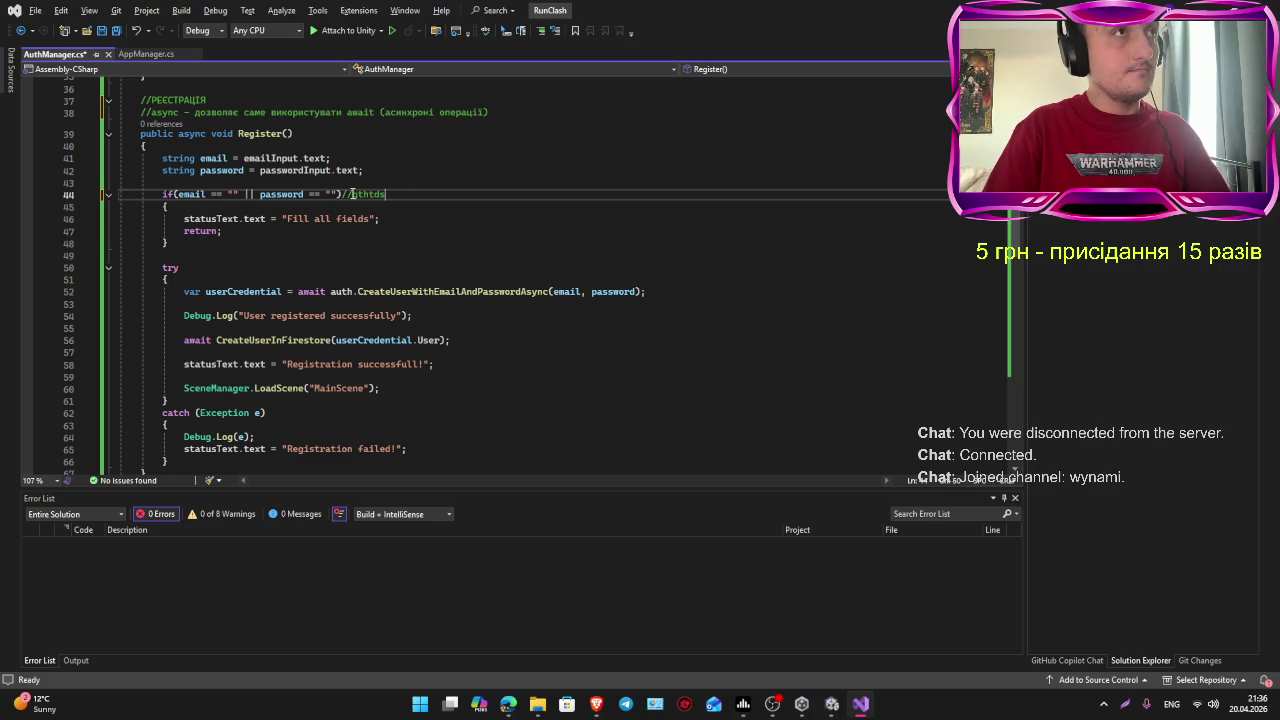
{"action": "key", "text": "alt+shift"}
{"action": "type", "text": "перевірка"}
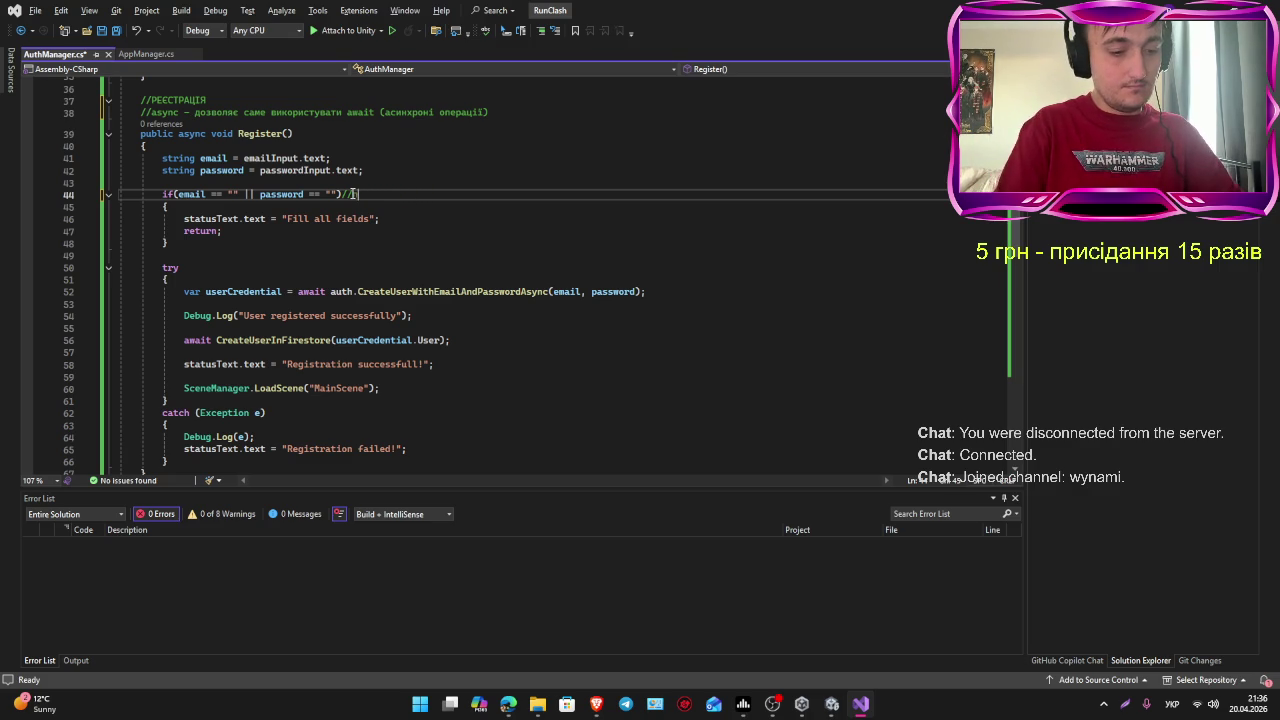
{"action": "type", "text": " на пусті "}
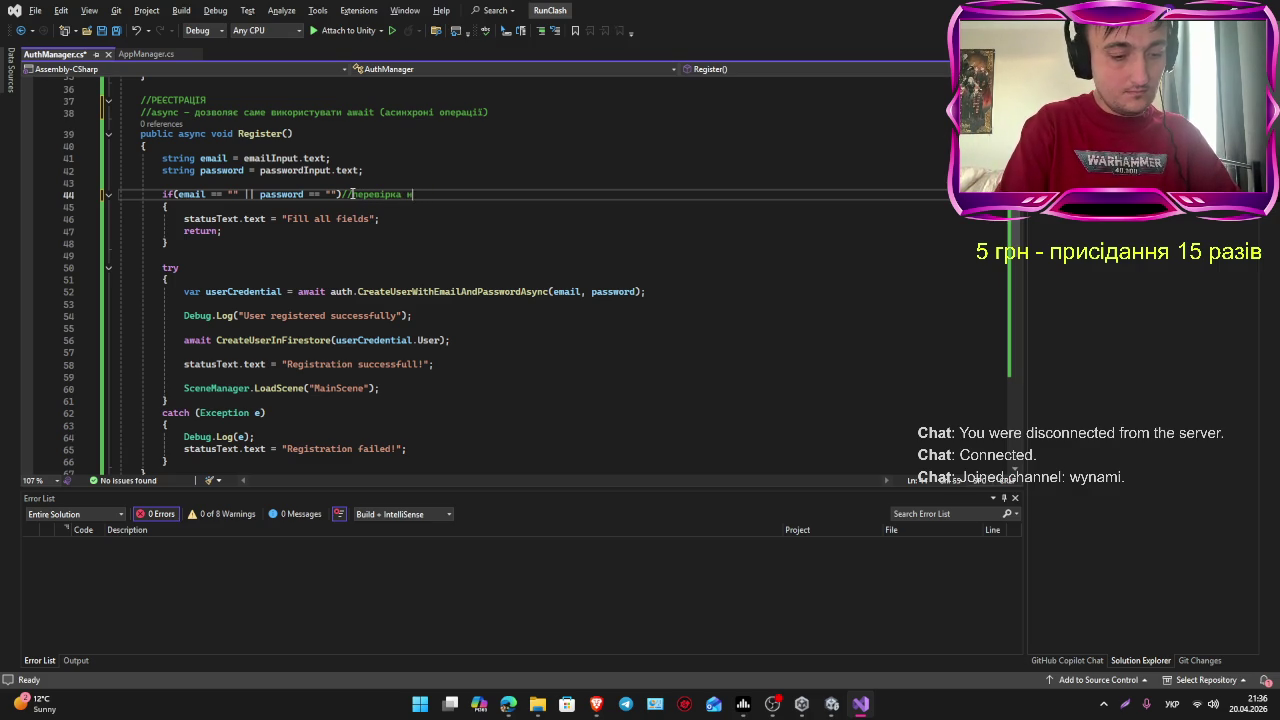
{"action": "type", "text": "поля"}
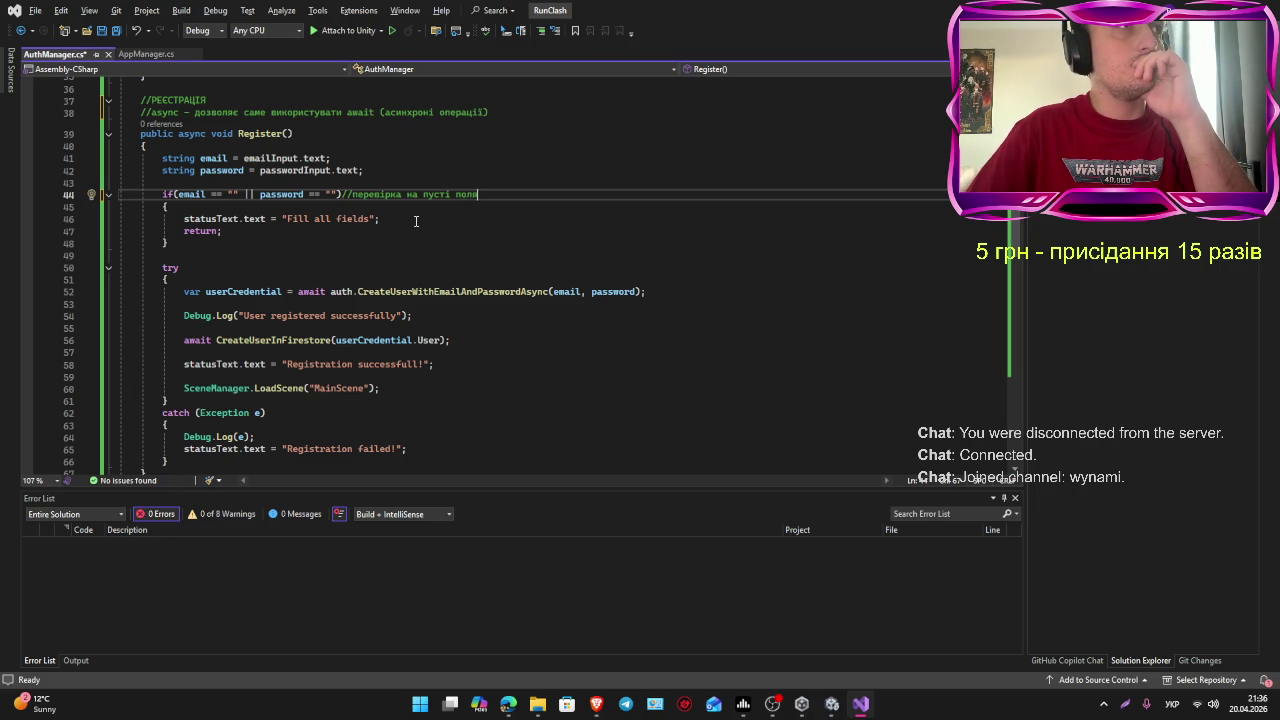
{"action": "scroll", "coordinate": [415, 221], "scroll_direction": "down", "scroll_amount": 2}
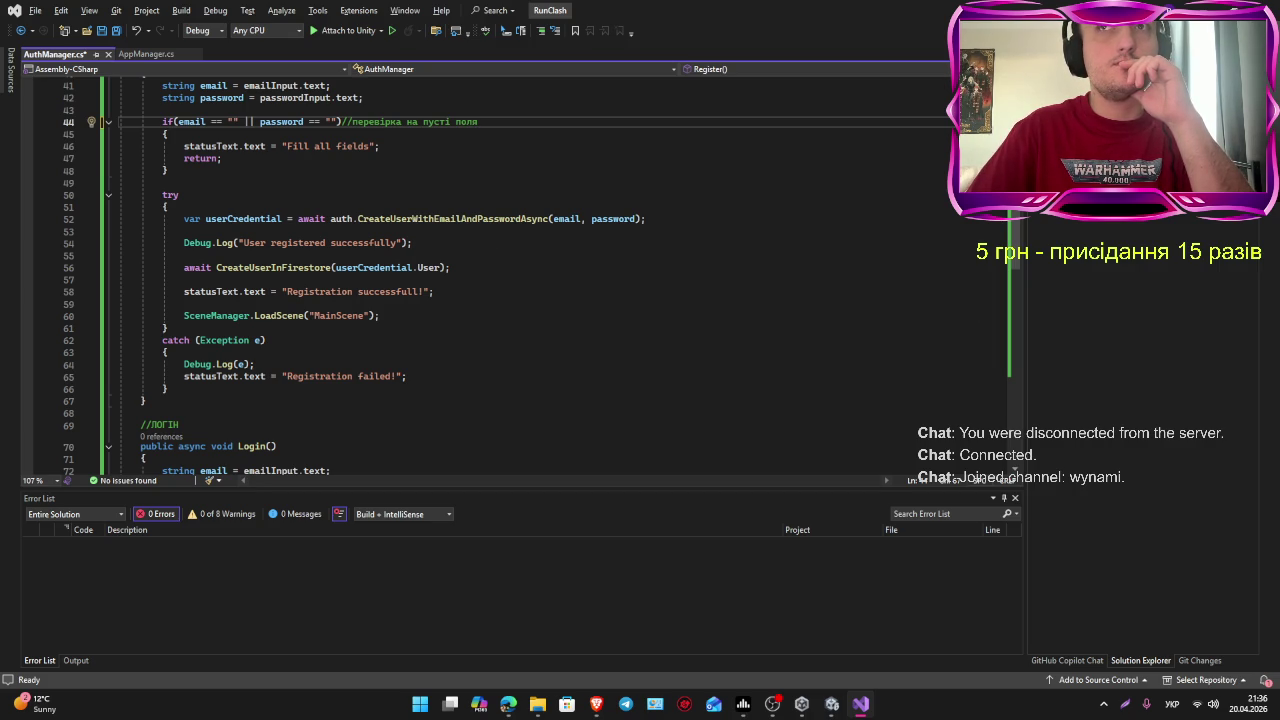
Step: Add the comment '//створення користувача у Firebase' inside the try block, replacing the garbled text
{"action": "left_click", "coordinate": [206, 210]}
{"action": "key", "text": "Return"}
{"action": "type", "text": "//"}
{"action": "key", "text": "alt+shift"}
{"action": "type", "text": "cndjhtyyz "}
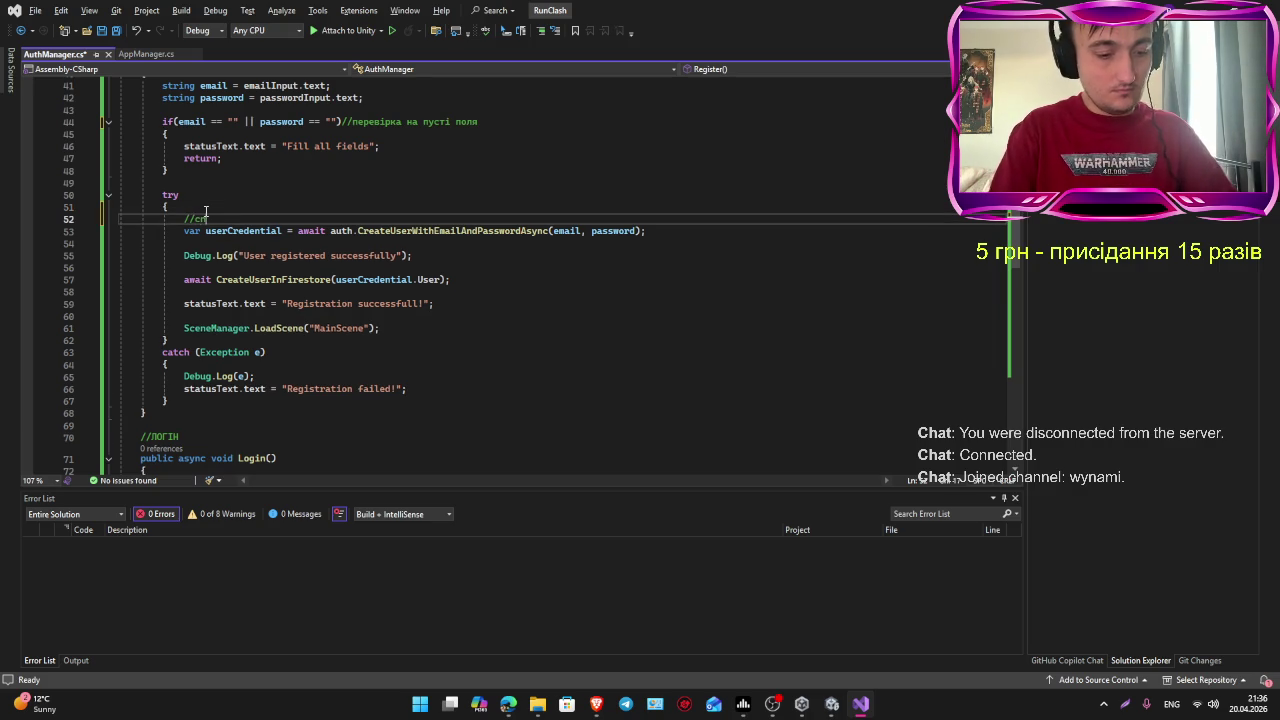
{"action": "type", "text": "rjhbcnedf"}
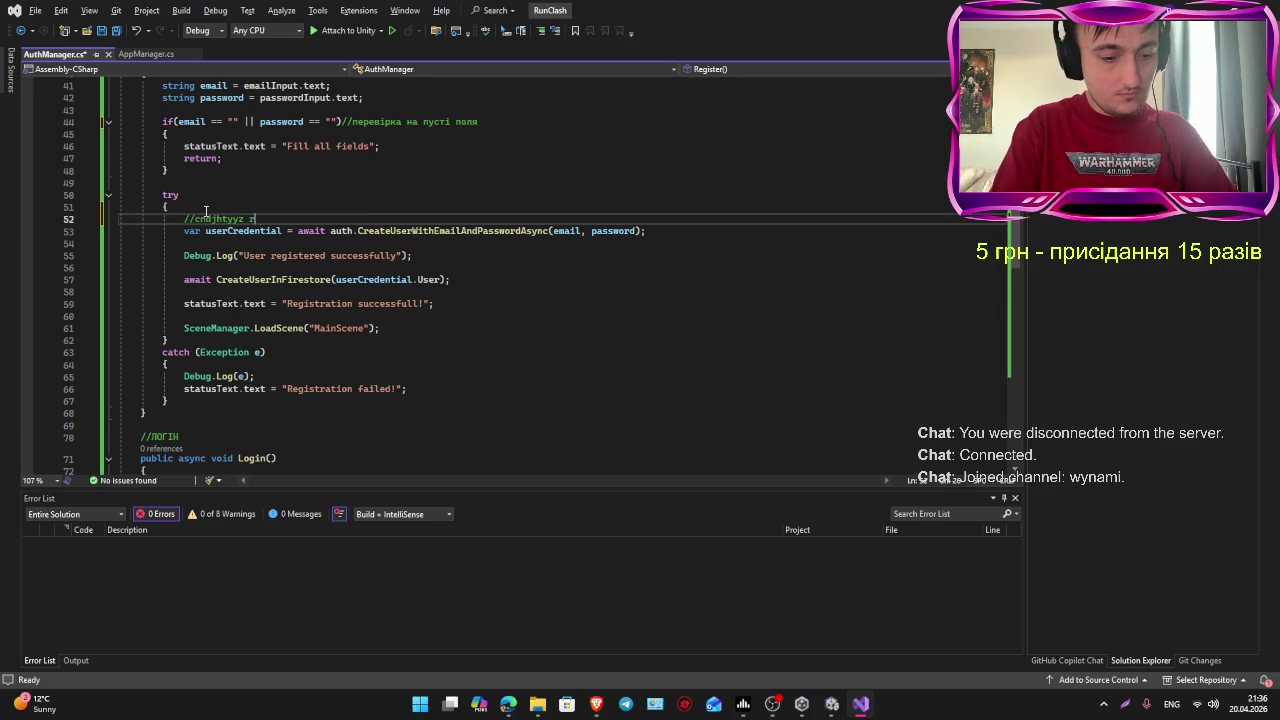
{"action": "type", "text": "xf"}
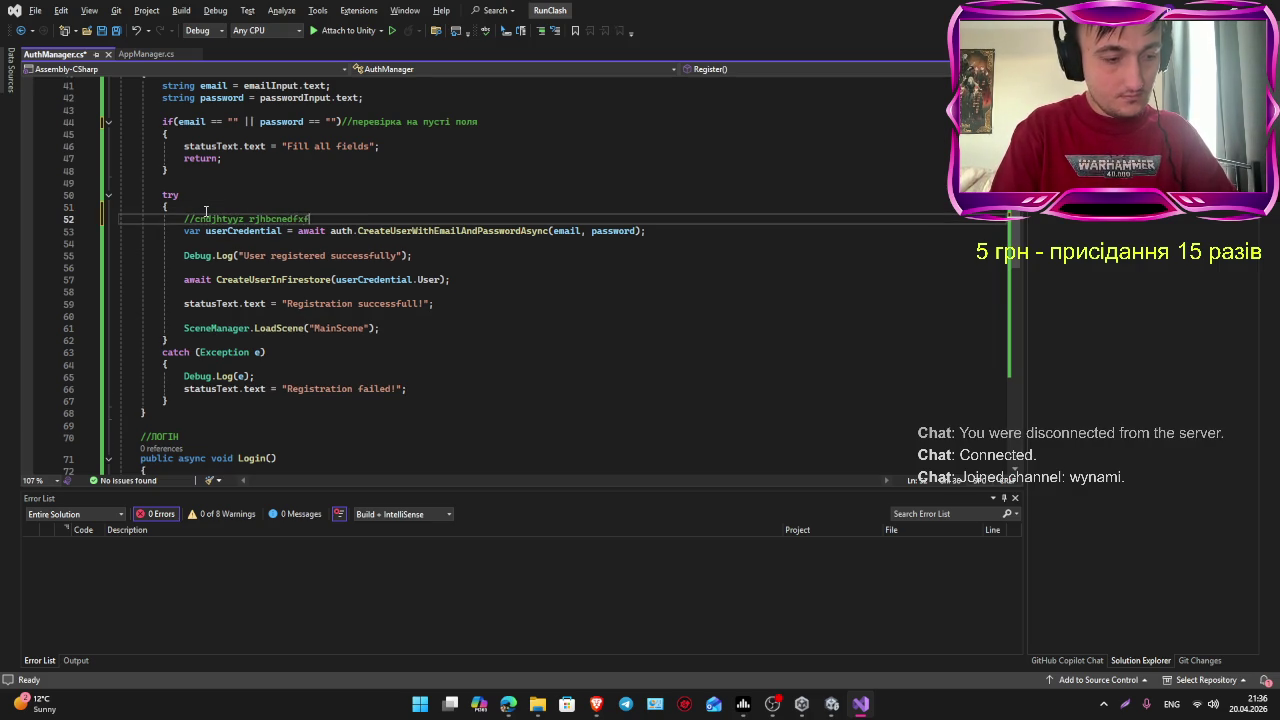
{"action": "key", "text": "ctrl+s"}
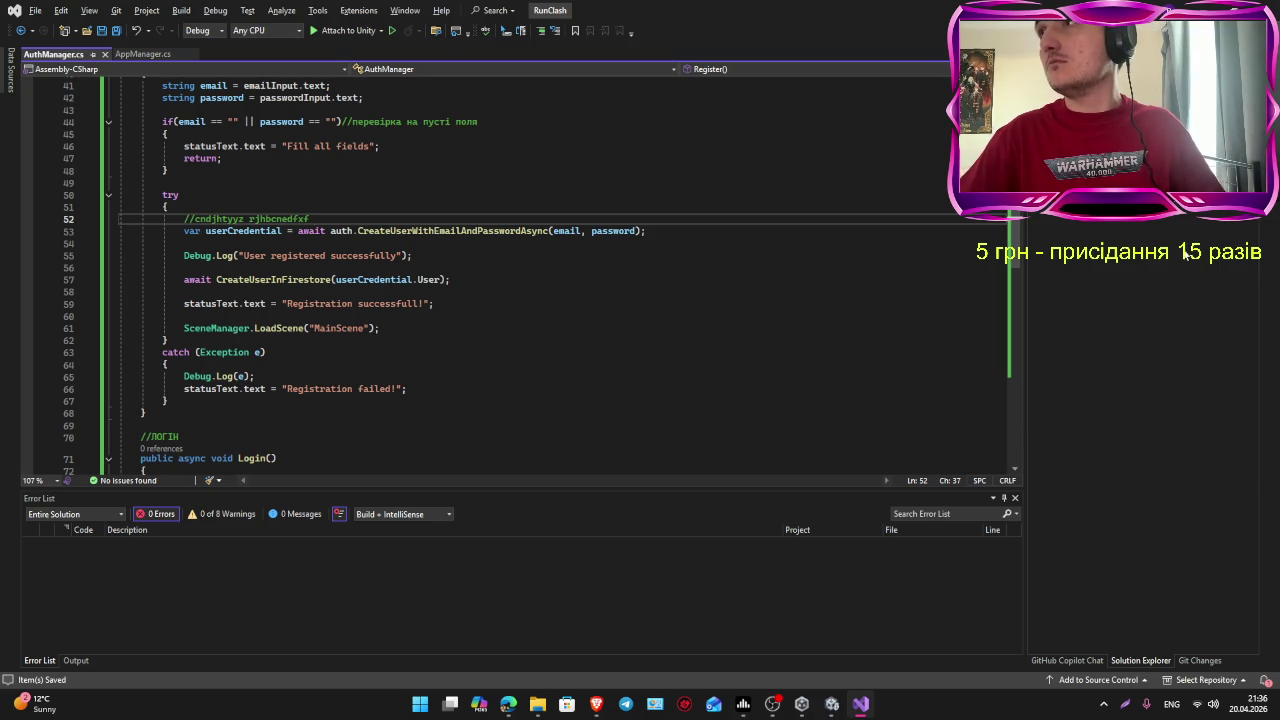
{"action": "key", "text": "BackSpace"}
{"action": "key", "text": "BackSpace"}
{"action": "key", "text": "BackSpace"}
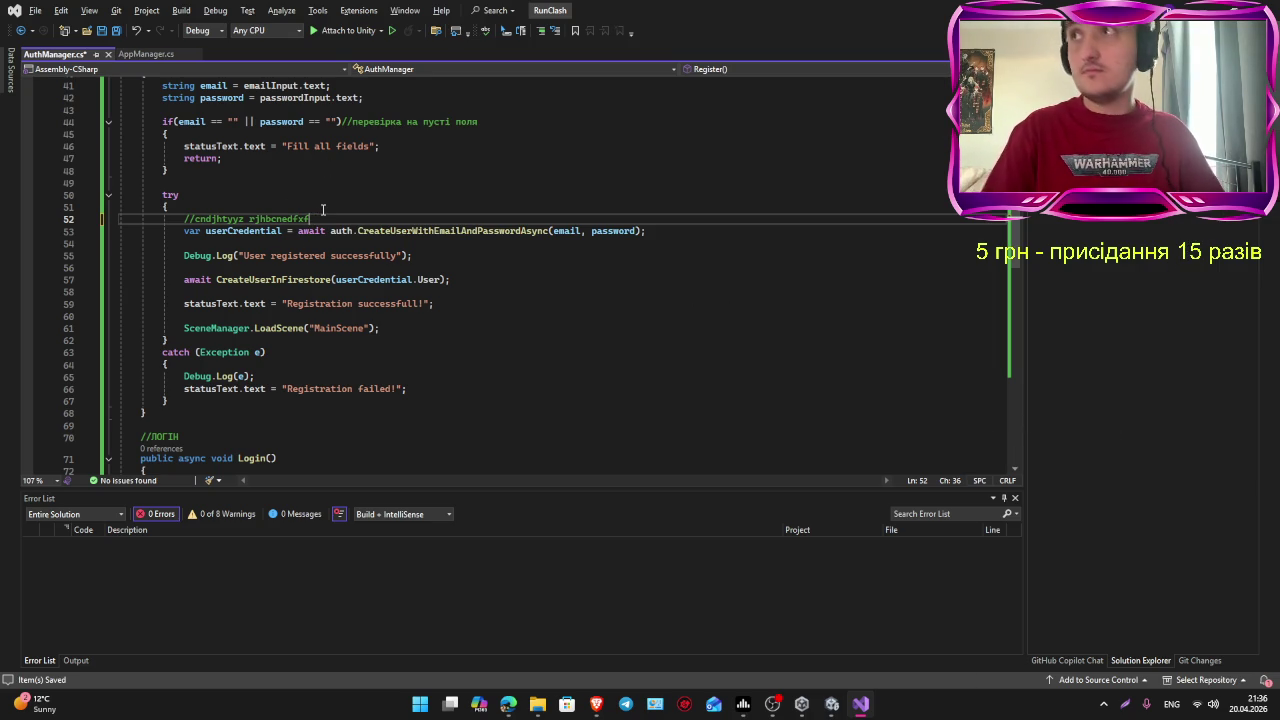
{"action": "key", "text": "BackSpace"}
{"action": "key", "text": "BackSpace"}
{"action": "key", "text": "BackSpace"}
{"action": "key", "text": "alt+shift"}
{"action": "type", "text": "створення ко"}
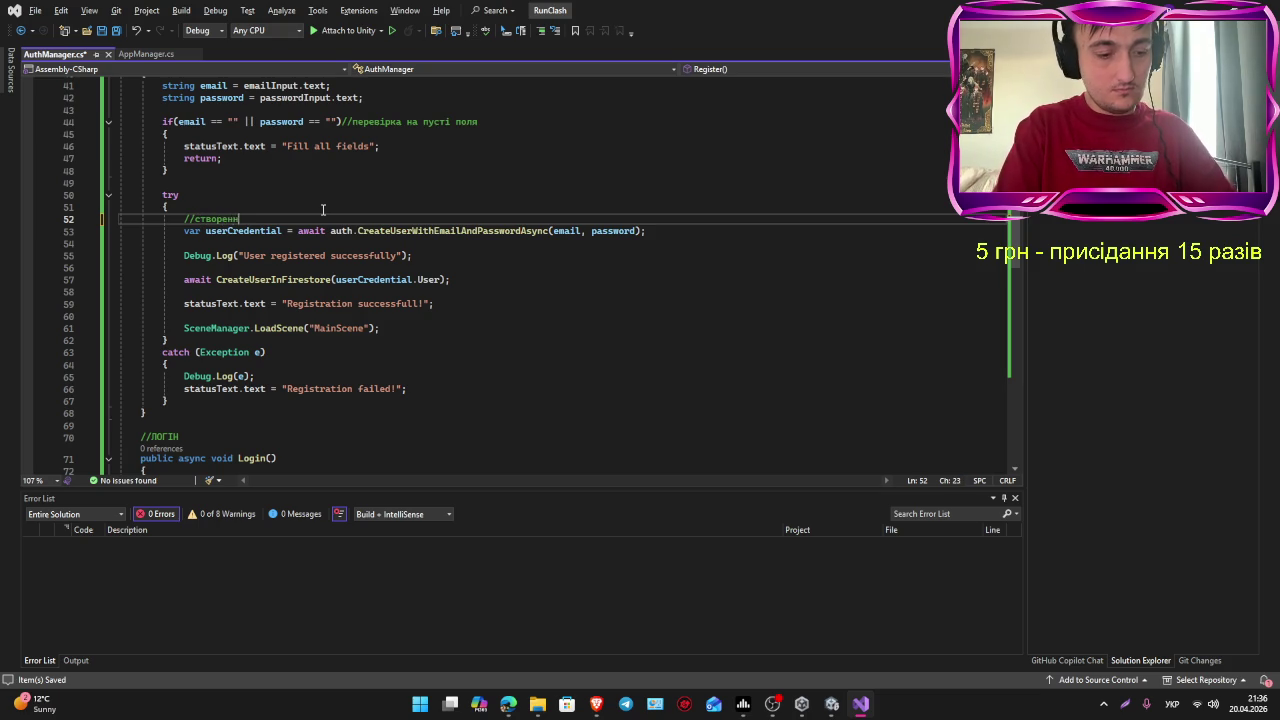
{"action": "type", "text": "ристувача"}
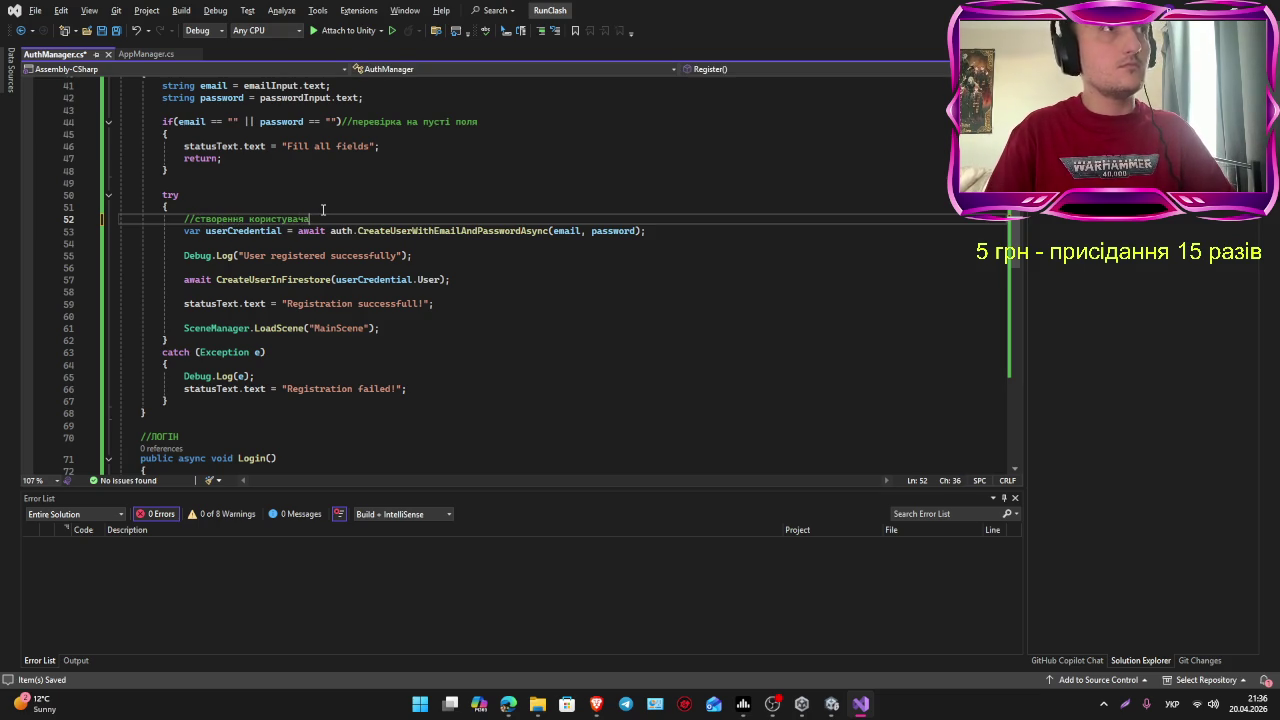
{"action": "type", "text": " у"}
{"action": "key", "text": "alt+shift"}
{"action": "type", "text": "Firebase"}
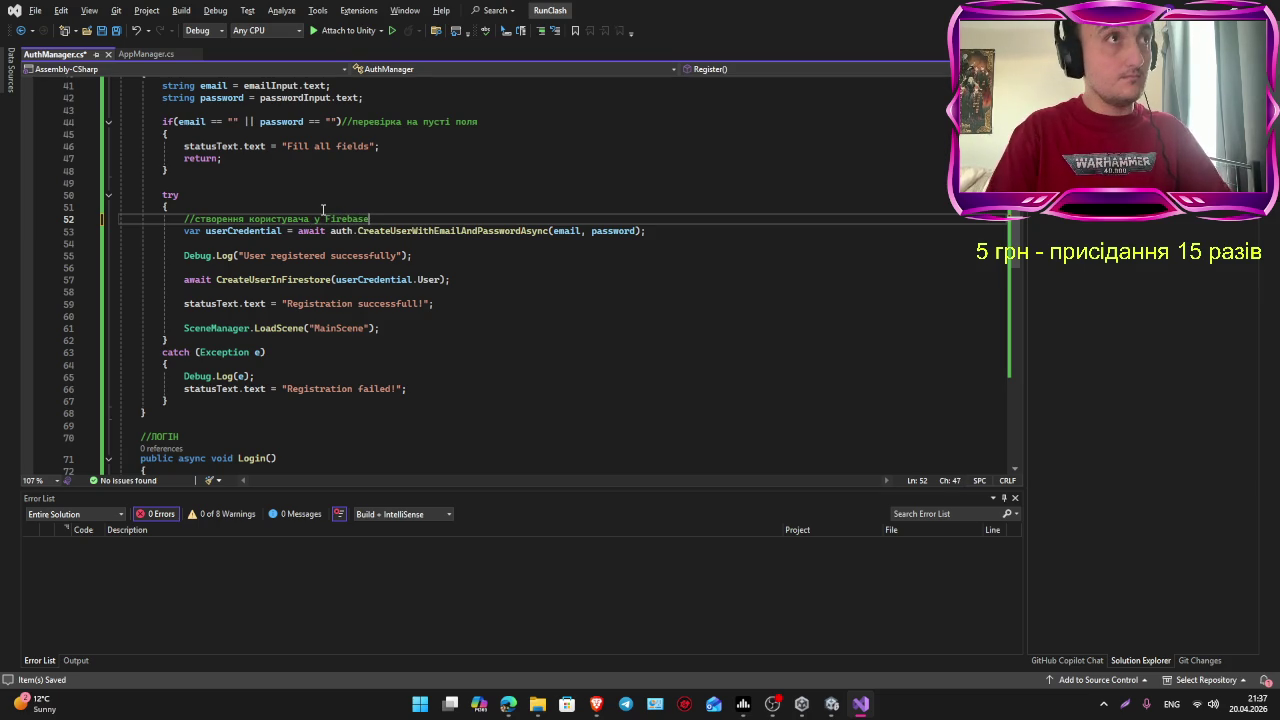
{"action": "key", "text": "alt+shift"}
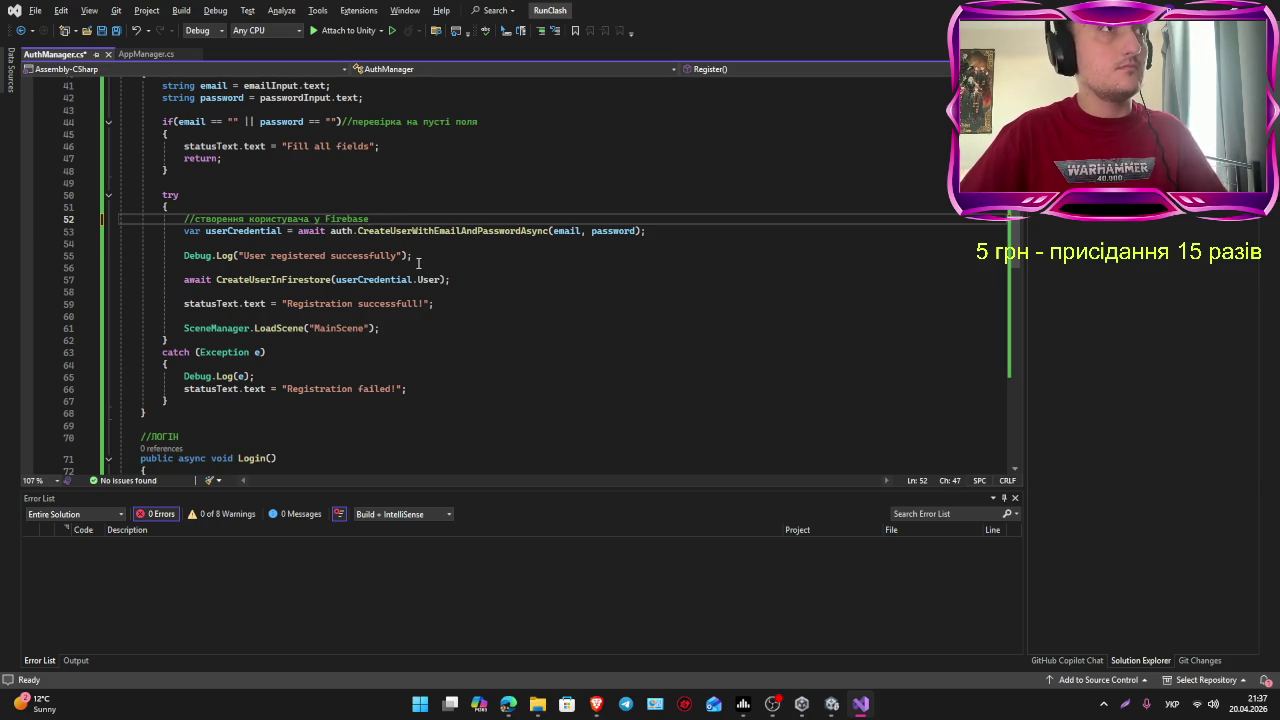
Step: Append '//зберігаємо користувача в firebase' after the CreateUserInFirestore call
{"action": "left_click", "coordinate": [469, 281]}
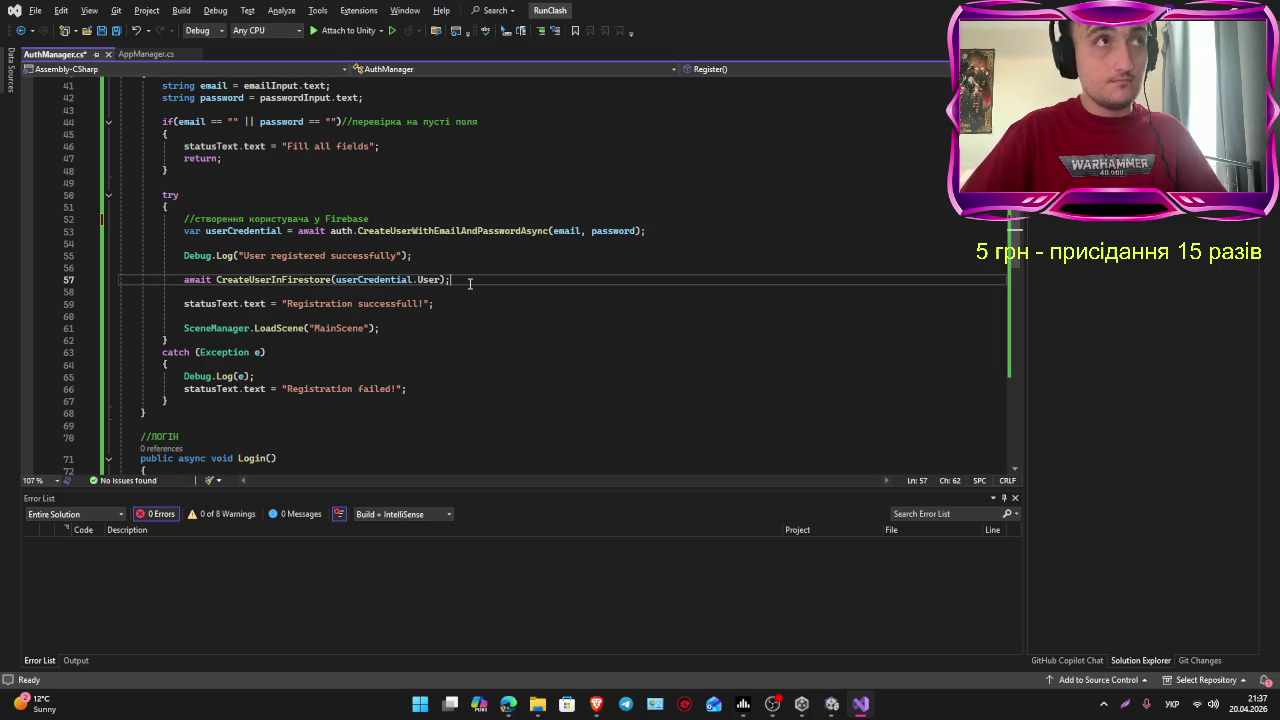
{"action": "type", "text": "//з"}
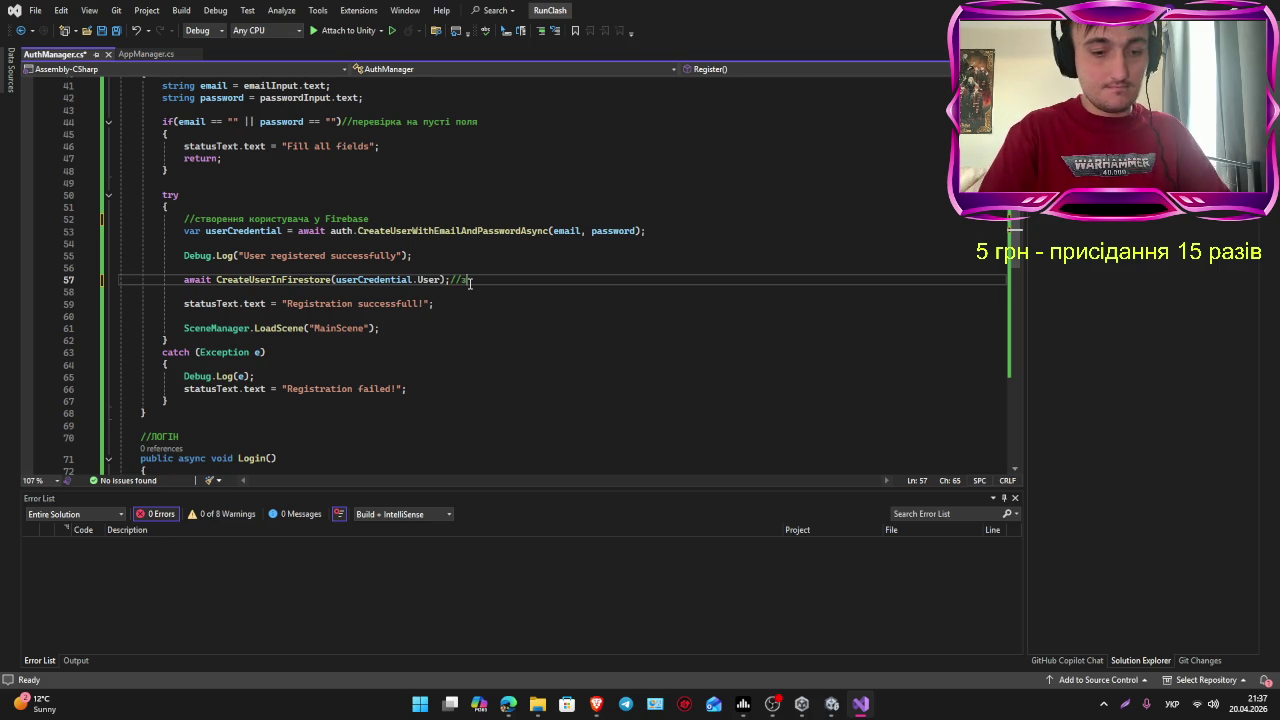
{"action": "type", "text": "берігаємо користувача в"}
{"action": "key", "text": "alt+shift"}
{"action": "type", "text": "firebase"}
{"action": "key", "text": "alt+shift"}
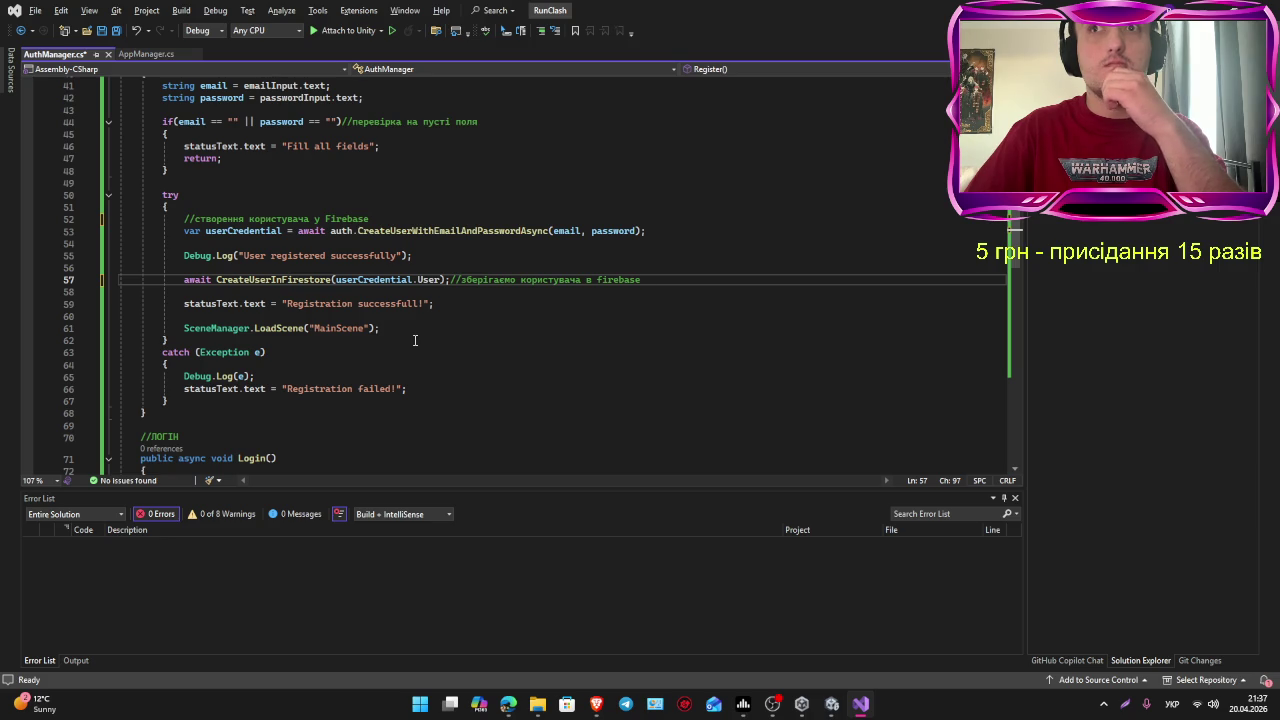
Step: Append '//перевірка на пусті поля' to the if (email == "" || password == "") line in Login()
{"action": "left_click", "coordinate": [298, 351]}
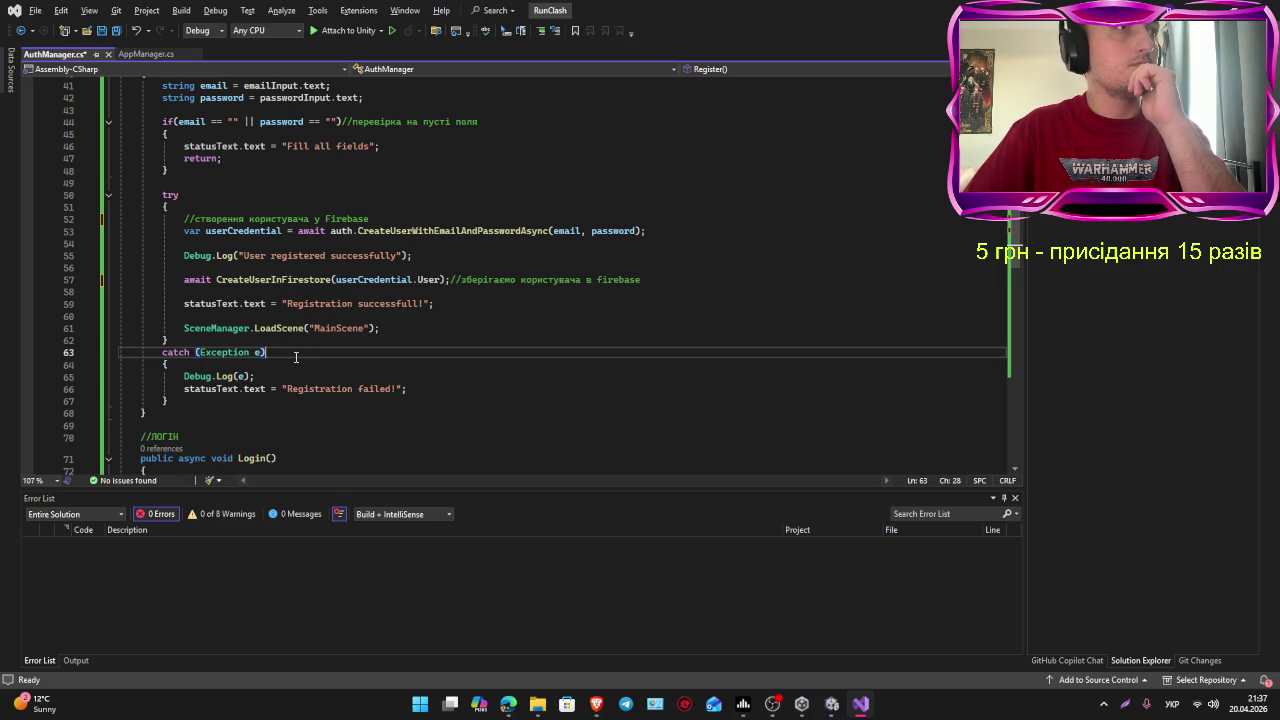
{"action": "scroll", "coordinate": [296, 357], "scroll_direction": "down", "scroll_amount": 2}
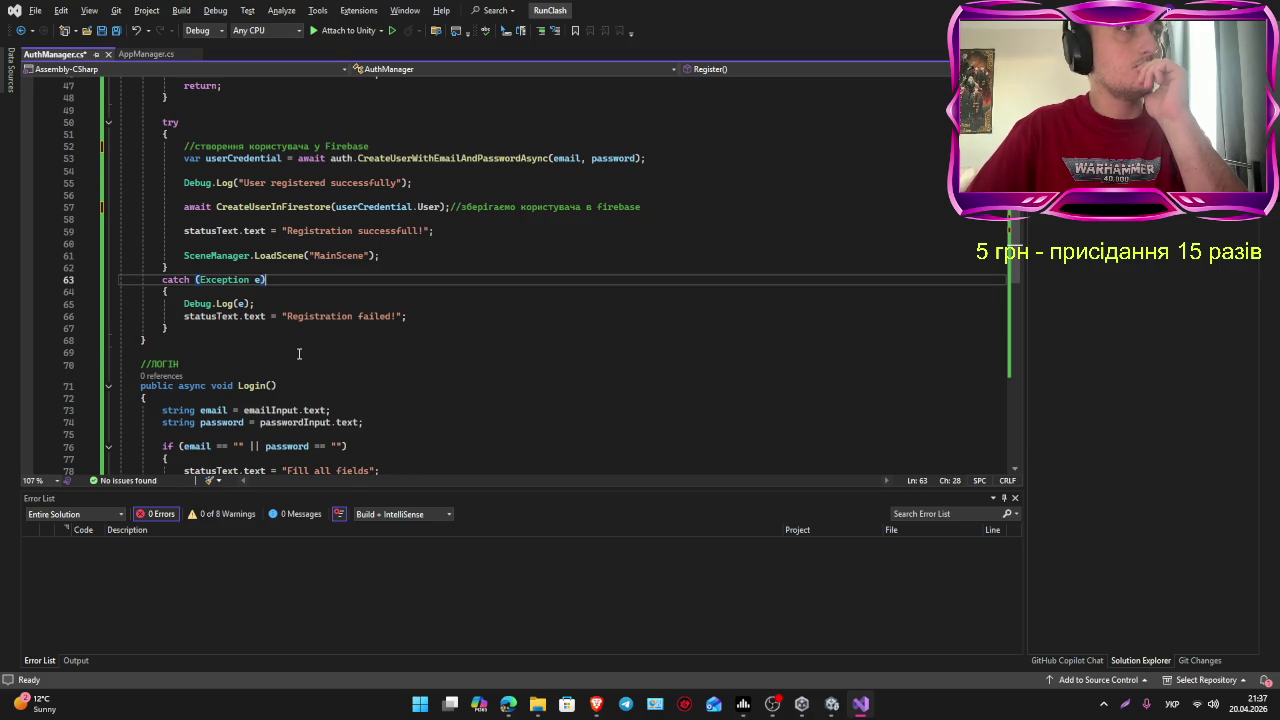
{"action": "scroll", "coordinate": [296, 357], "scroll_direction": "down", "scroll_amount": 2}
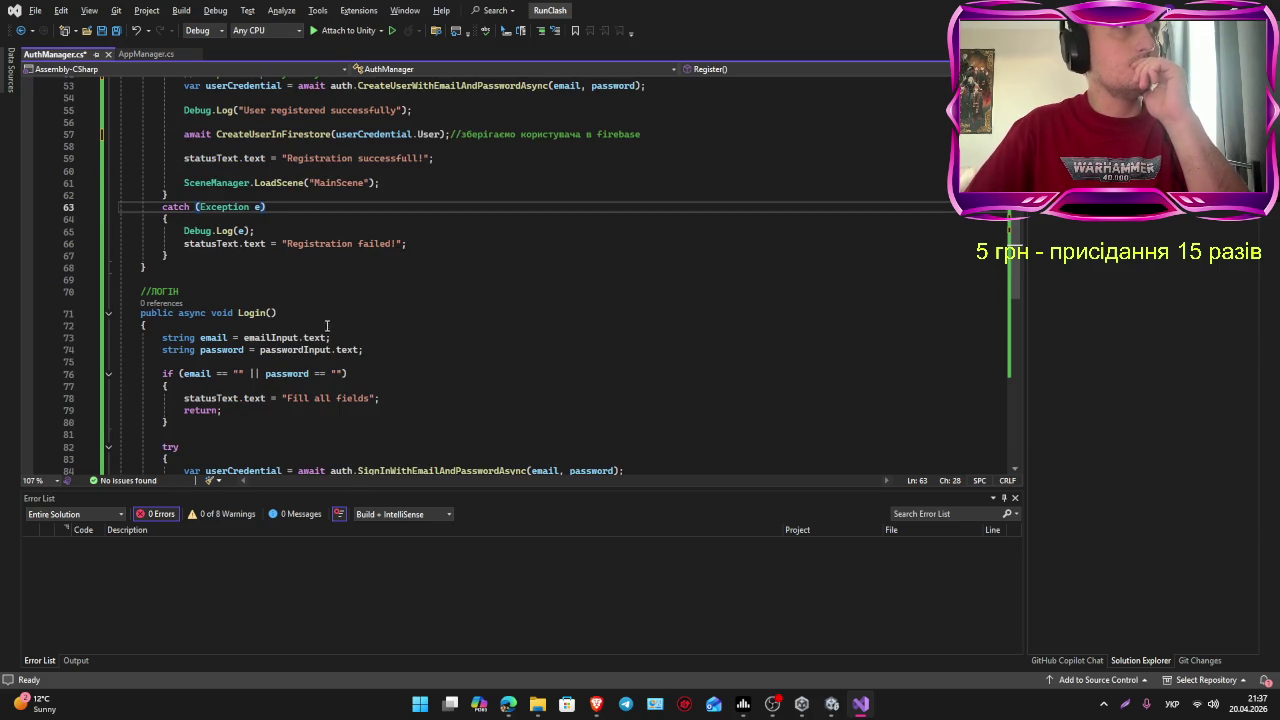
{"action": "scroll", "coordinate": [325, 322], "scroll_direction": "down", "scroll_amount": 2}
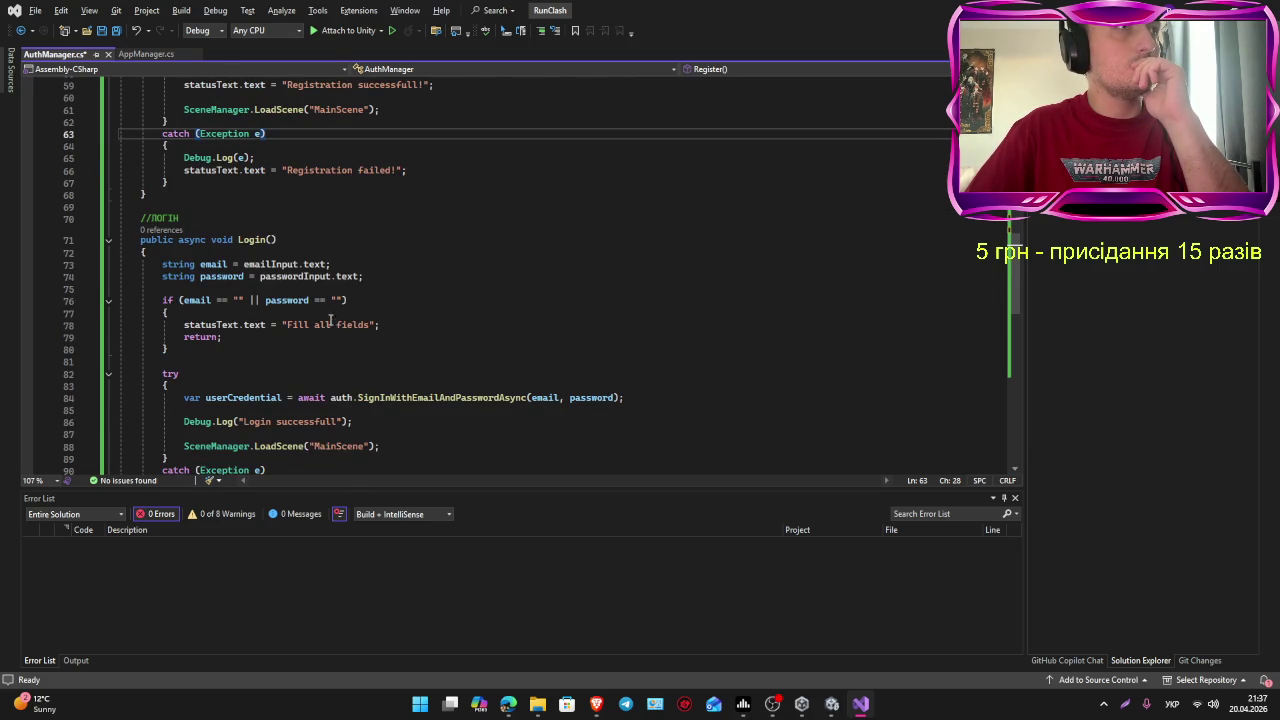
{"action": "left_click", "coordinate": [364, 300]}
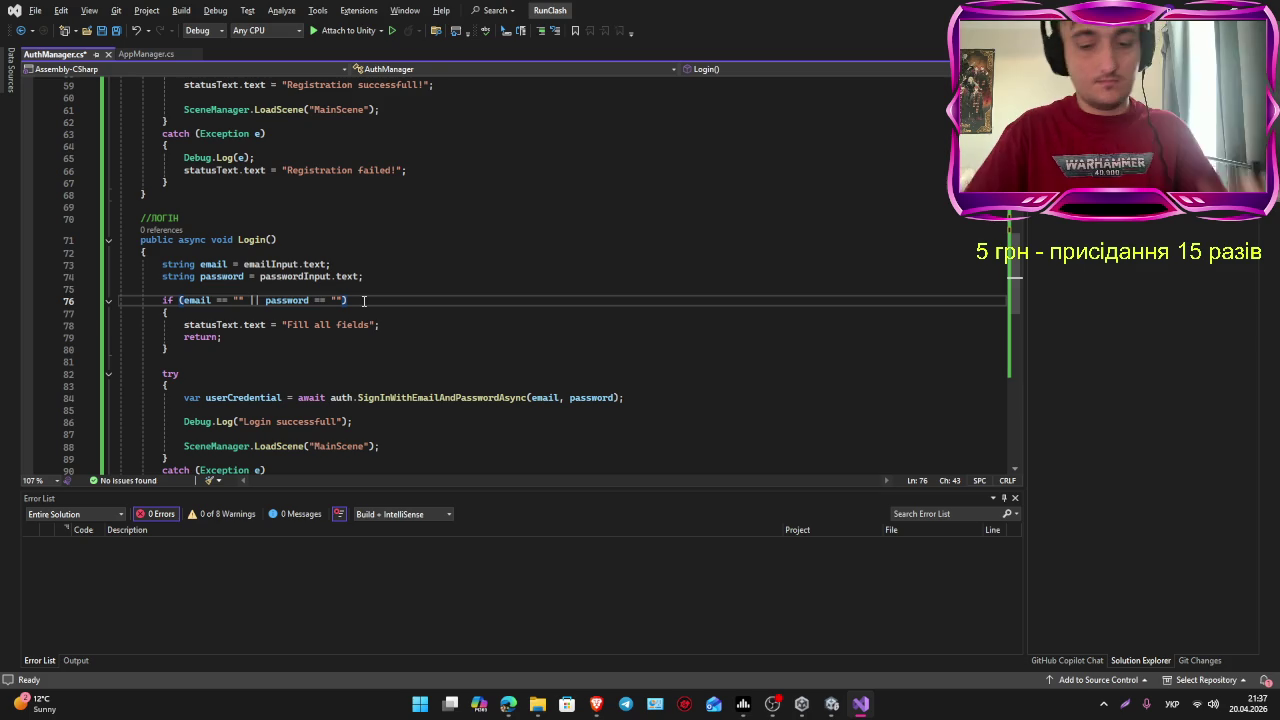
{"action": "type", "text": "//с"}
{"action": "key", "text": "alt"}
{"action": "key", "text": "alt+shift"}
{"action": "key", "text": "alt+shift"}
{"action": "key", "text": "Left"}
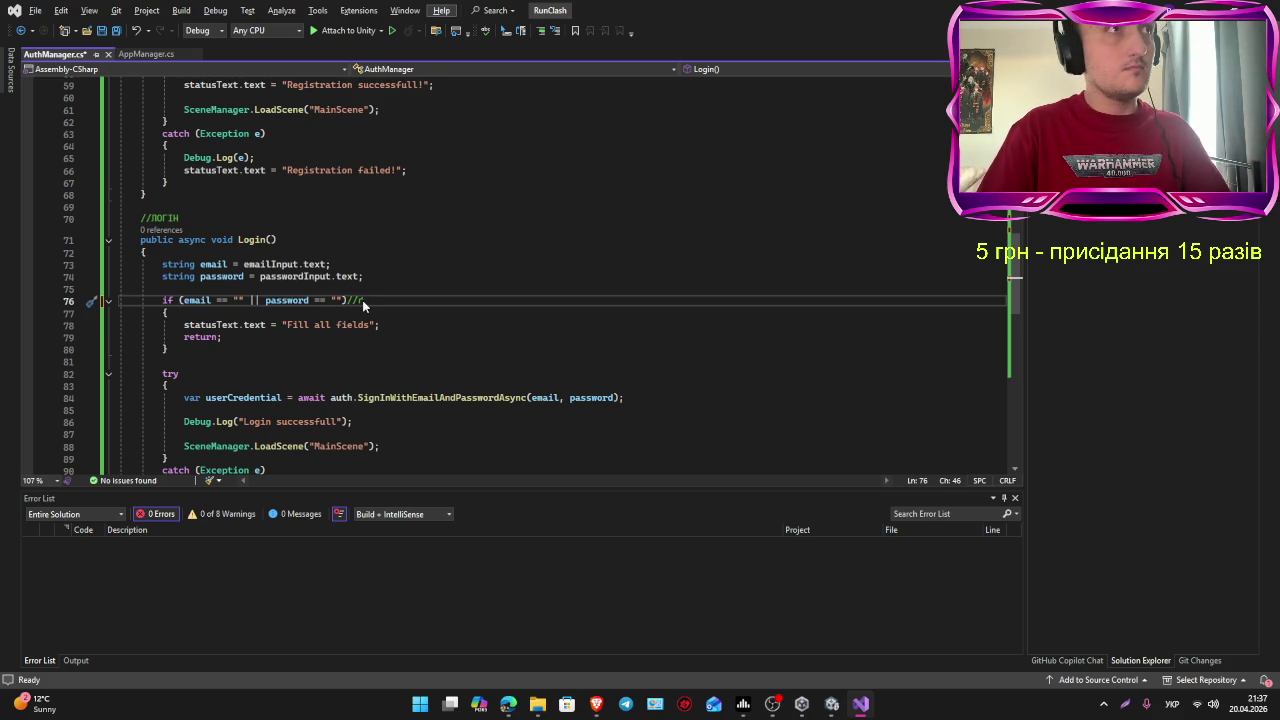
{"action": "key", "text": "Escape"}
{"action": "key", "text": "BackSpace"}
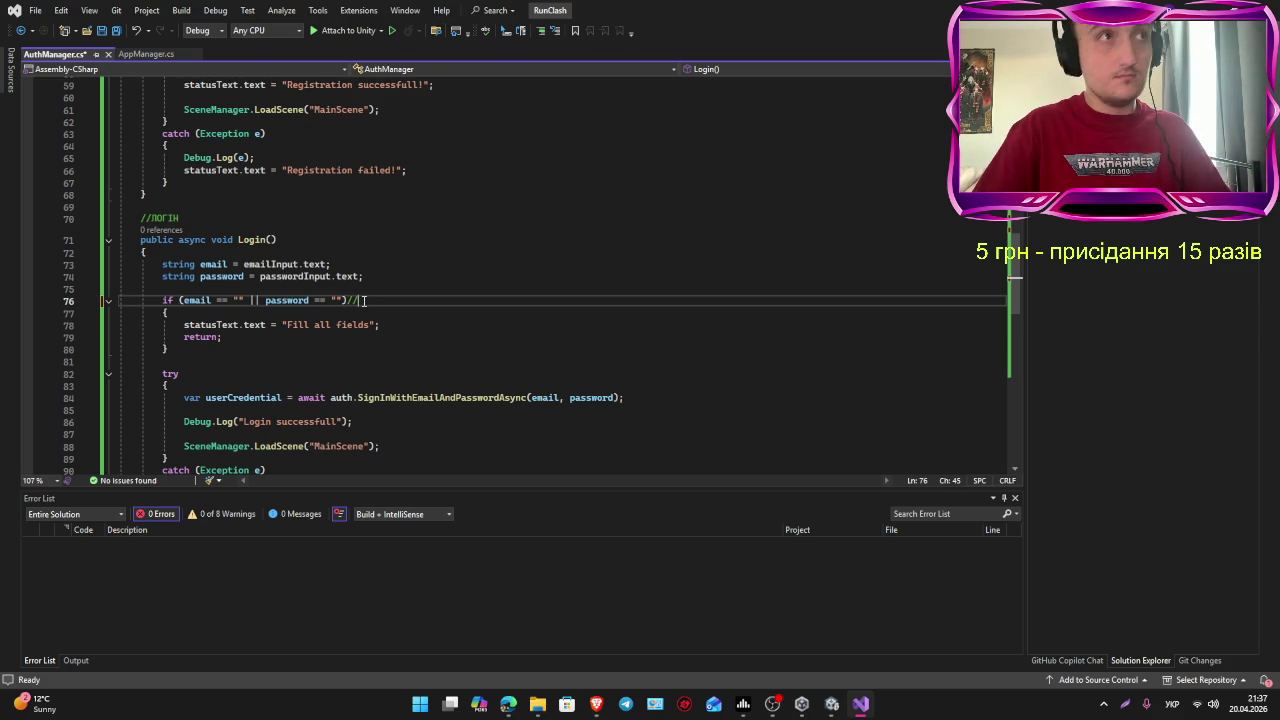
{"action": "type", "text": "перевірк"}
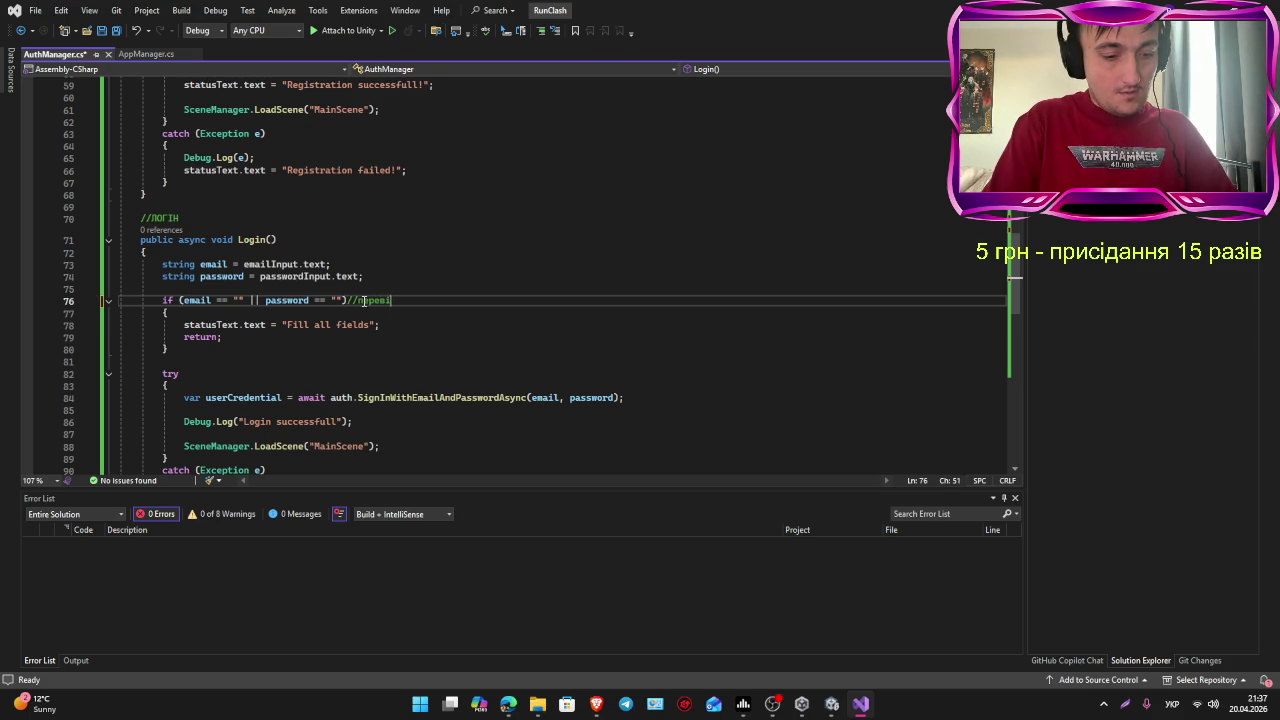
{"action": "type", "text": "а на пусті "}
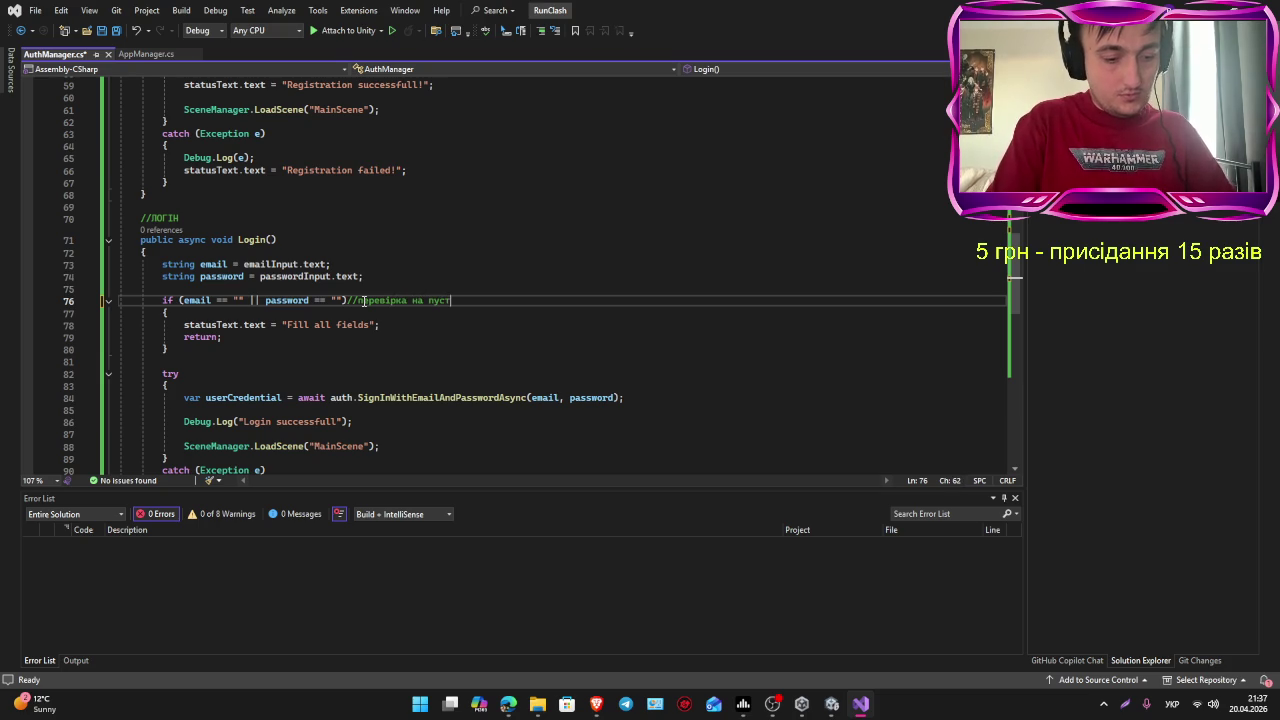
{"action": "type", "text": "поля"}
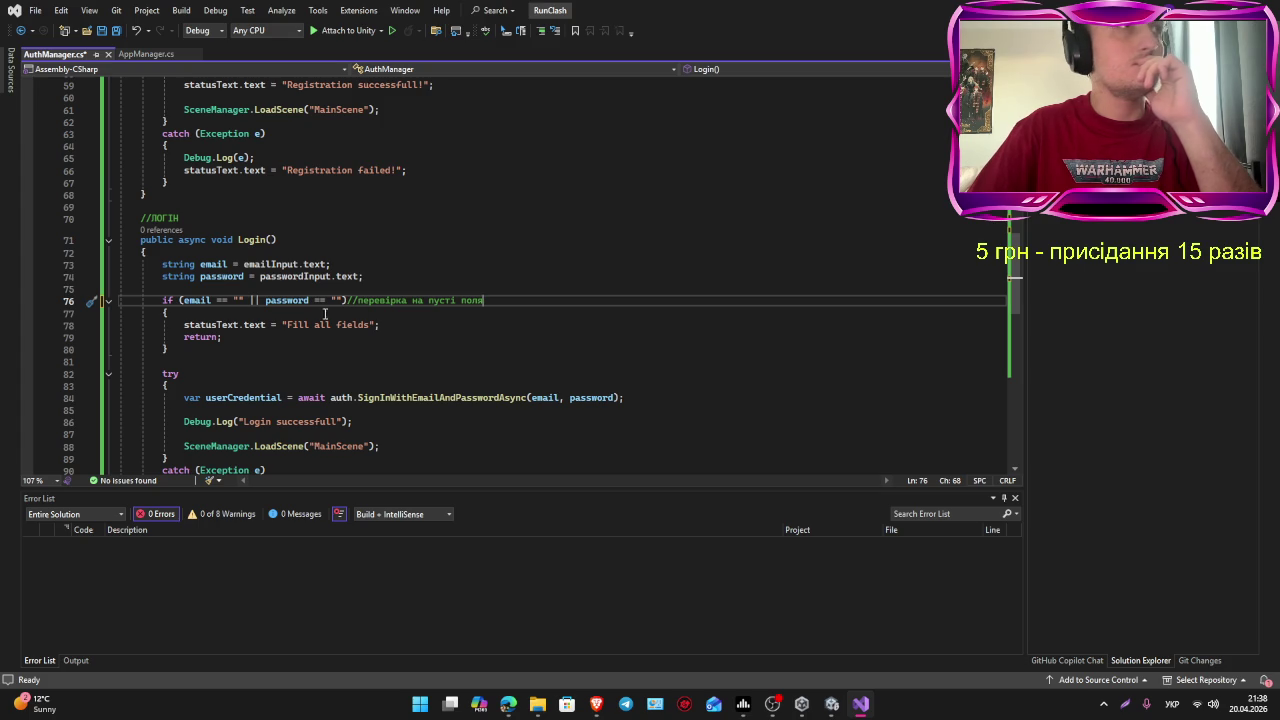
{"action": "scroll", "coordinate": [284, 311], "scroll_direction": "up", "scroll_amount": 9}
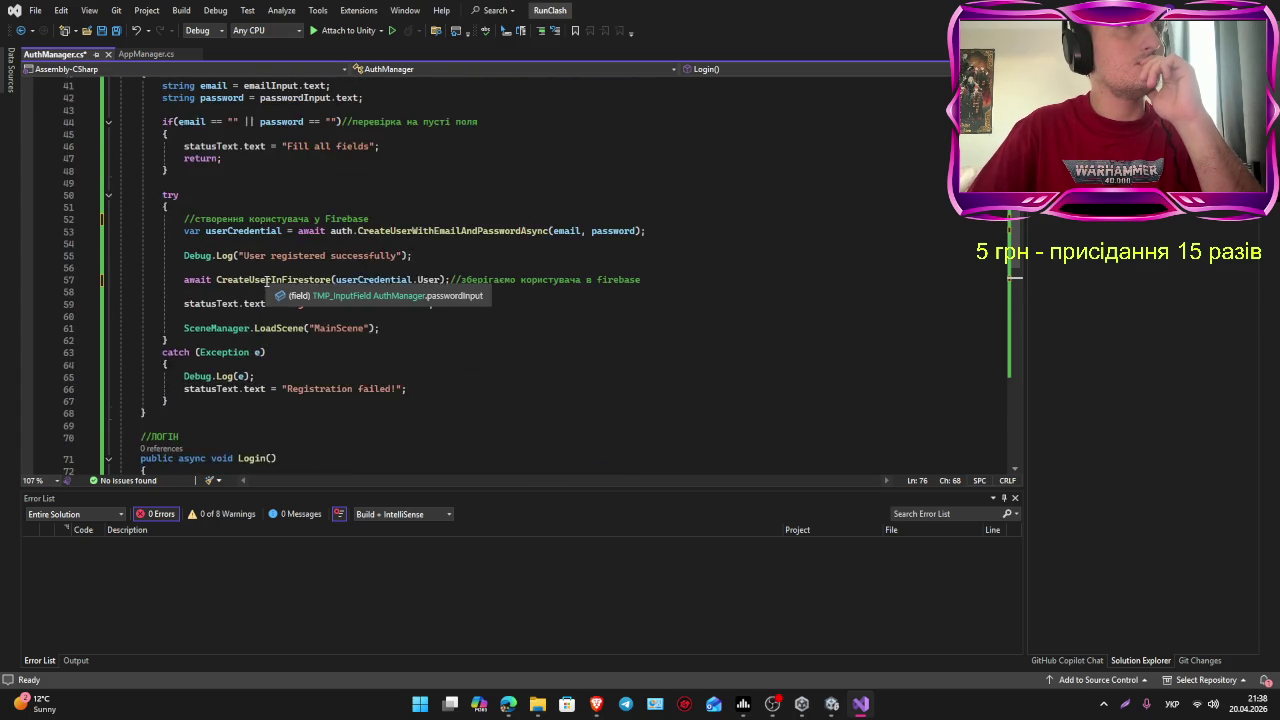
Step: Add the note 'а це вже для логінування нашого користувача' above the sign-in call in Login()
{"action": "scroll", "coordinate": [266, 281], "scroll_direction": "down", "scroll_amount": 8}
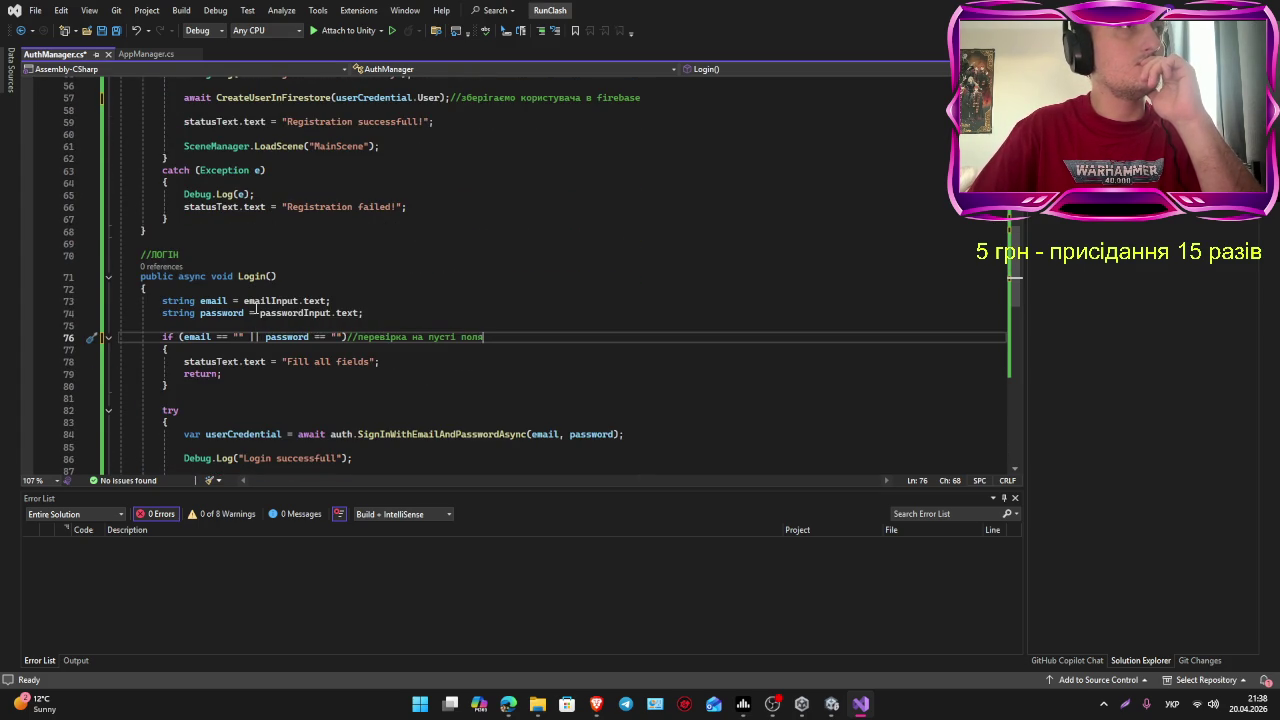
{"action": "scroll", "coordinate": [254, 310], "scroll_direction": "down", "scroll_amount": 4}
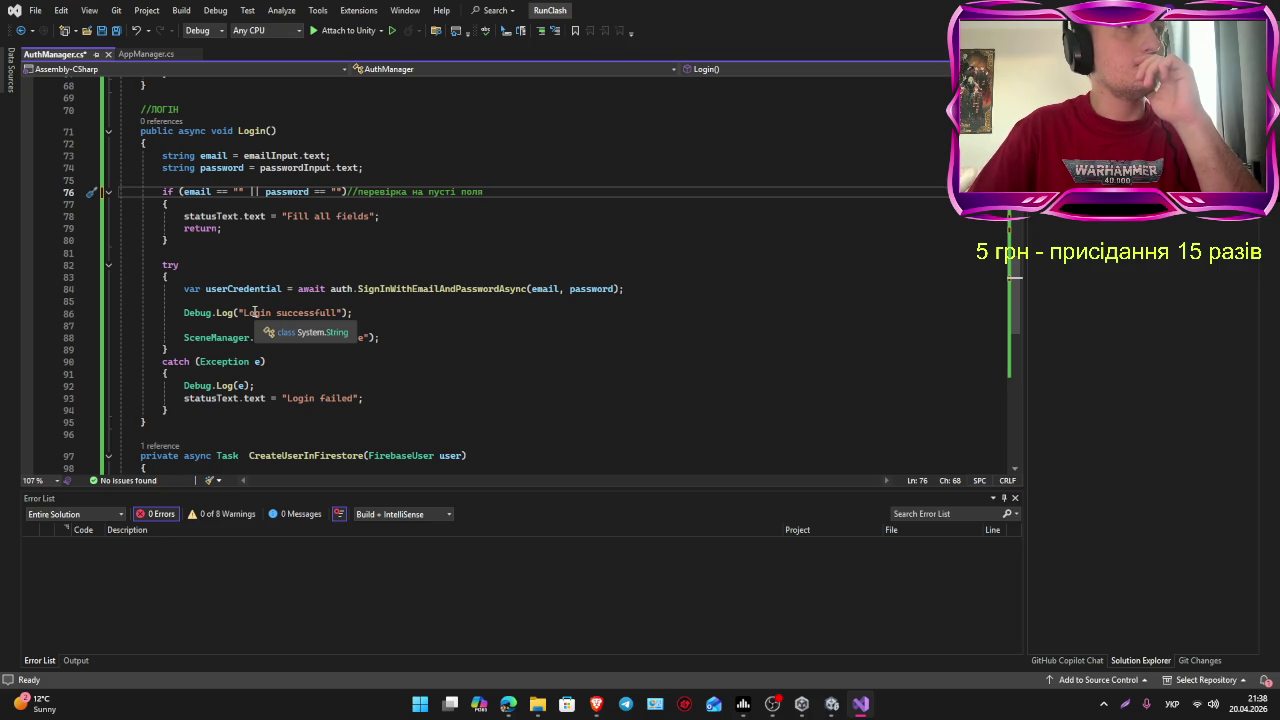
{"action": "left_click", "coordinate": [248, 277]}
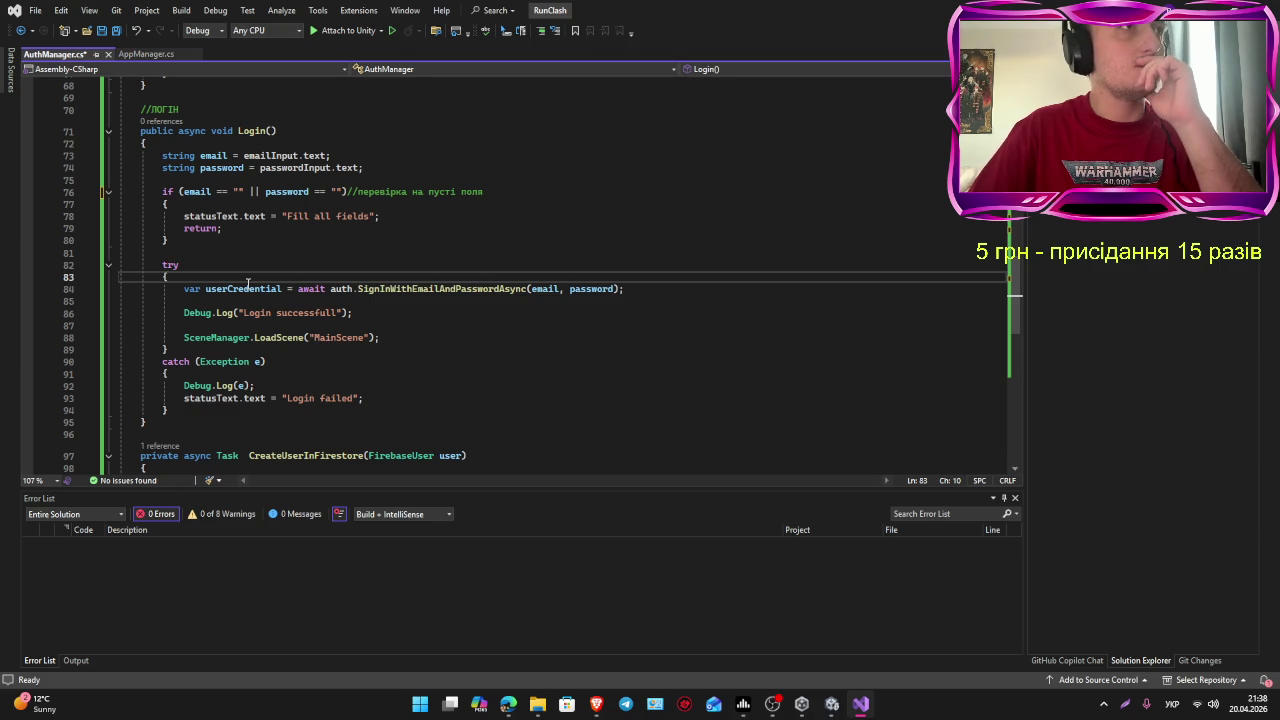
{"action": "key", "text": "Return"}
{"action": "type", "text": "/а це вже для лог"}
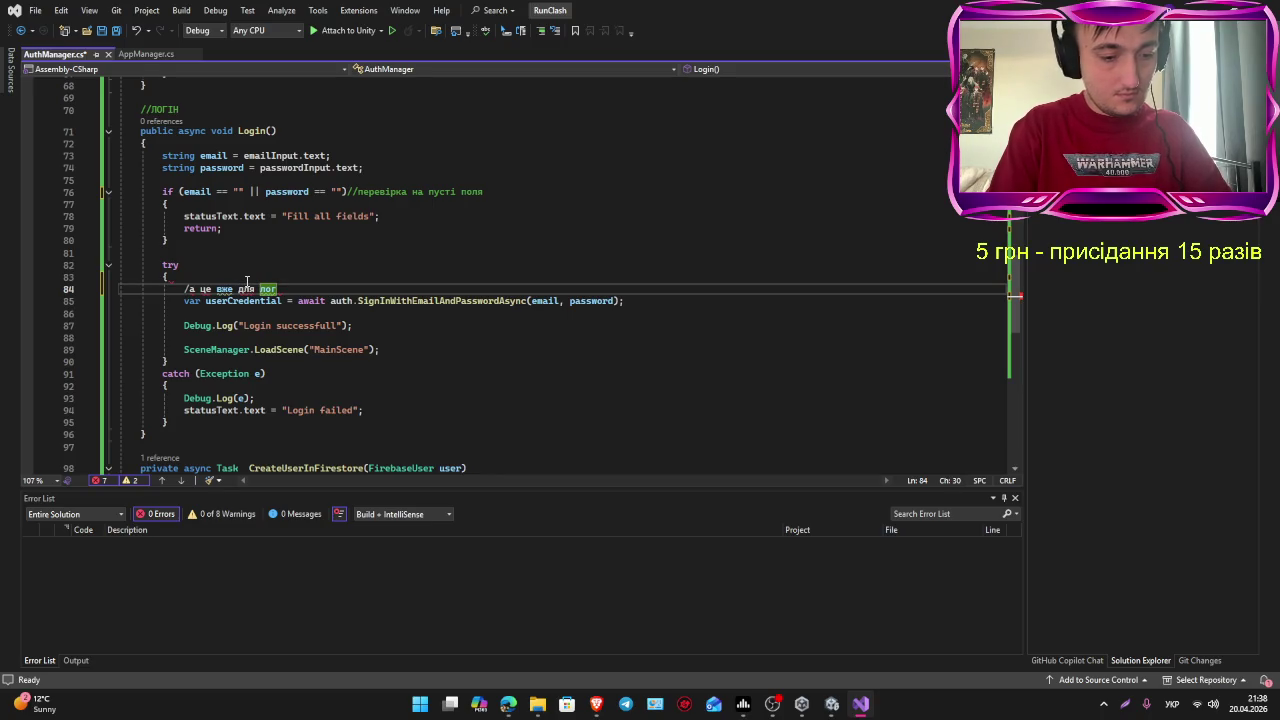
{"action": "type", "text": "інування"}
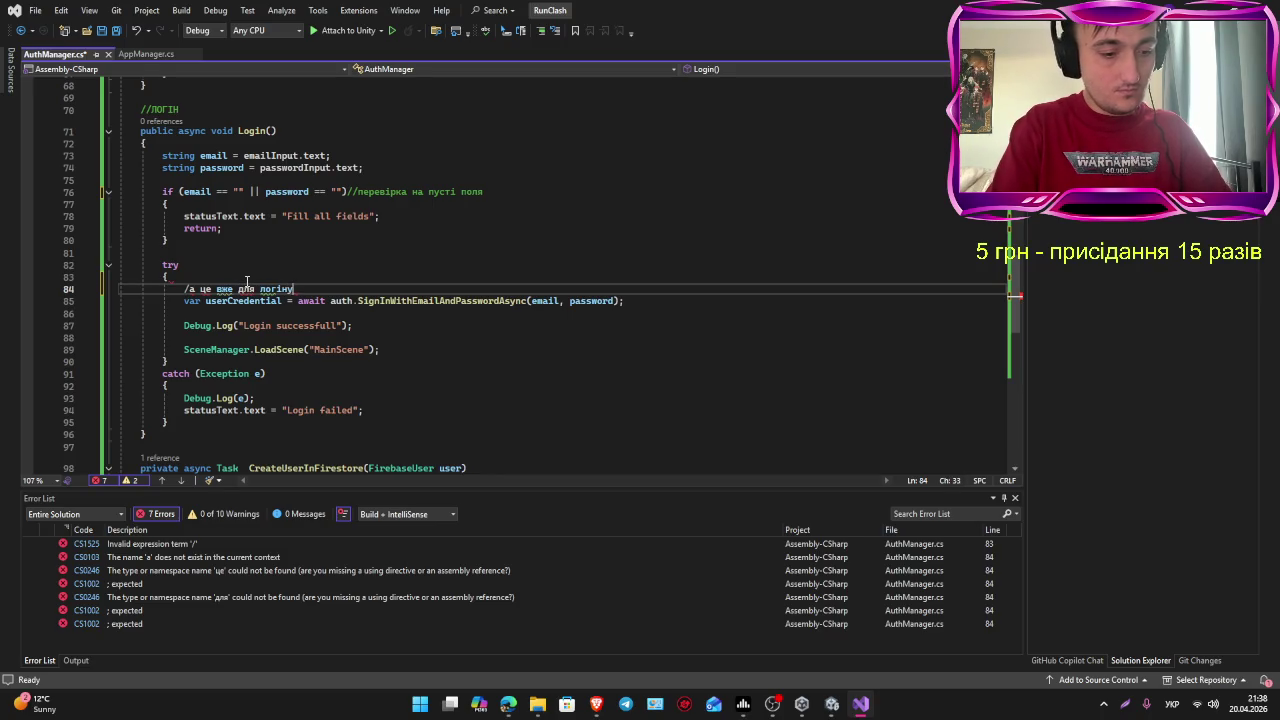
{"action": "type", "text": " нашого "}
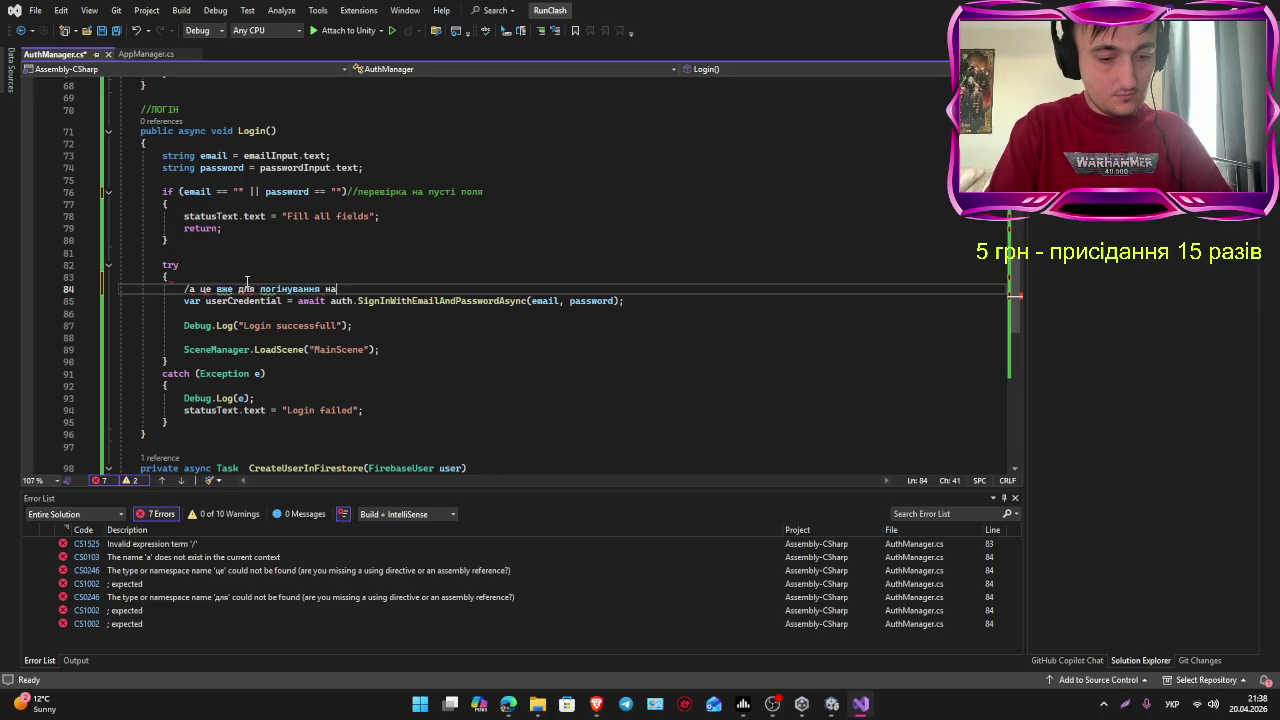
{"action": "type", "text": "користувача"}
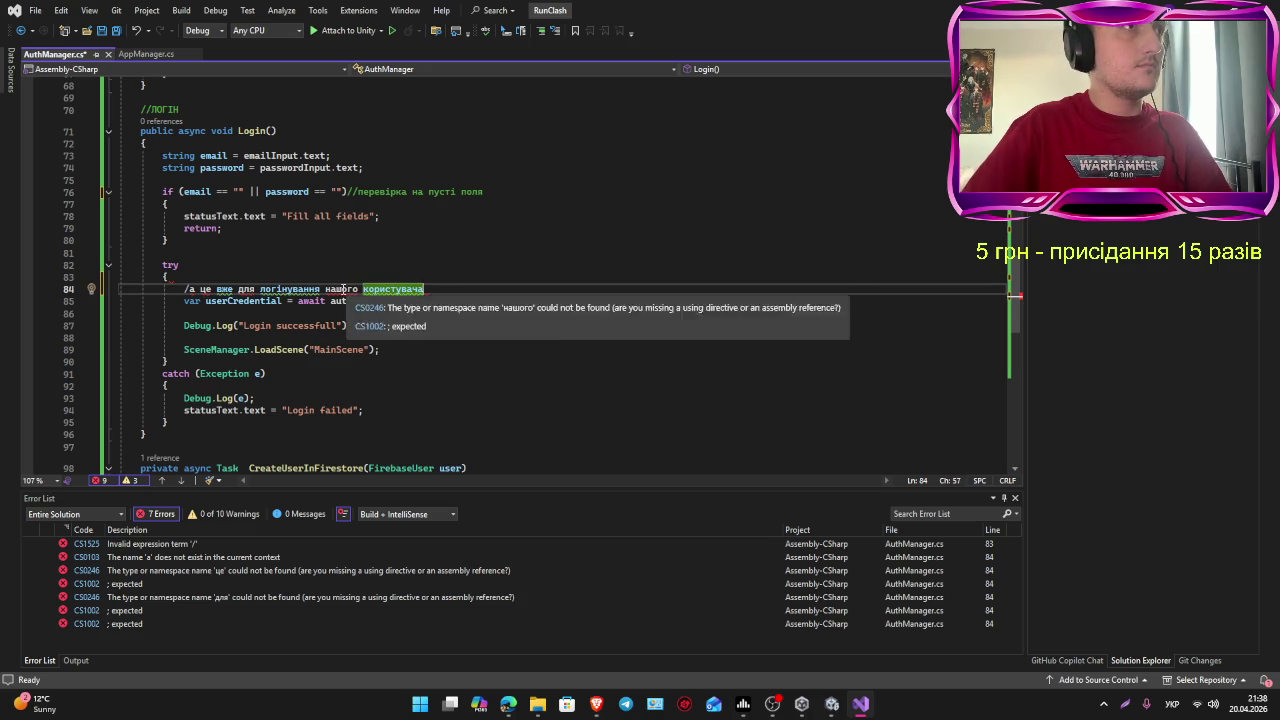
Step: Add the missing slash so the line 84 note becomes a // comment, clearing the errors
{"action": "left_click", "coordinate": [188, 289]}
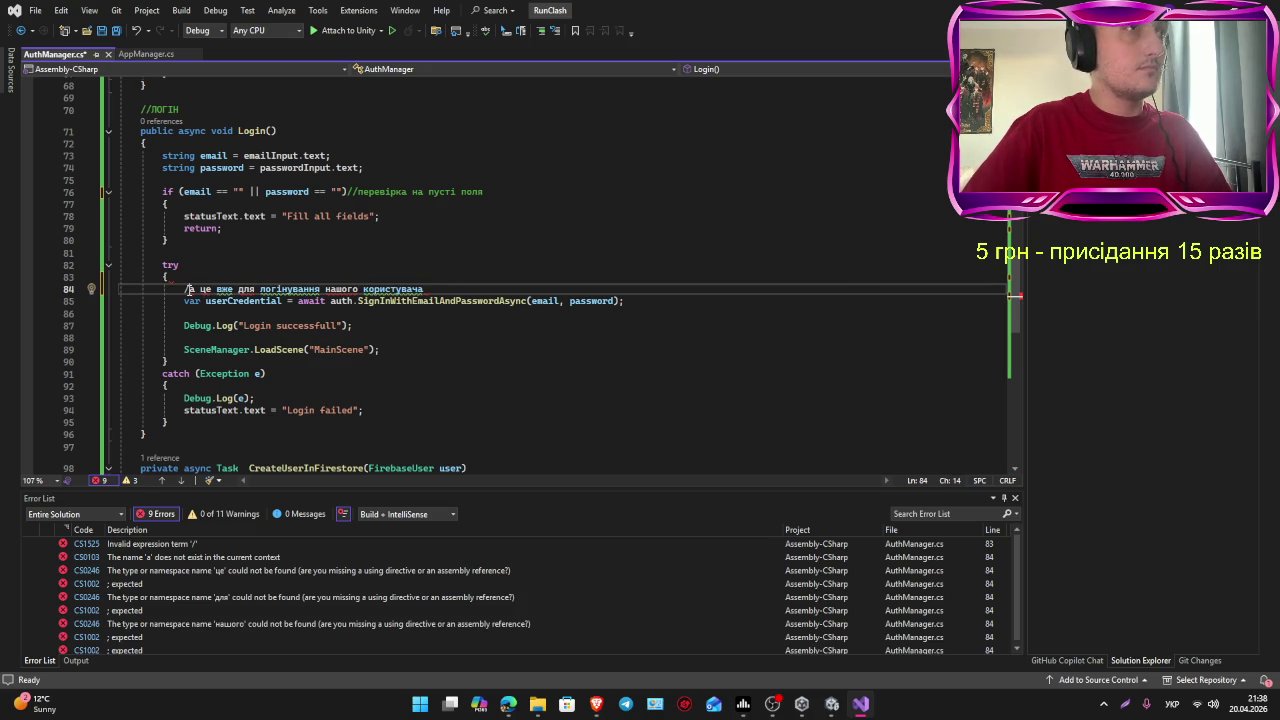
{"action": "type", "text": "/"}
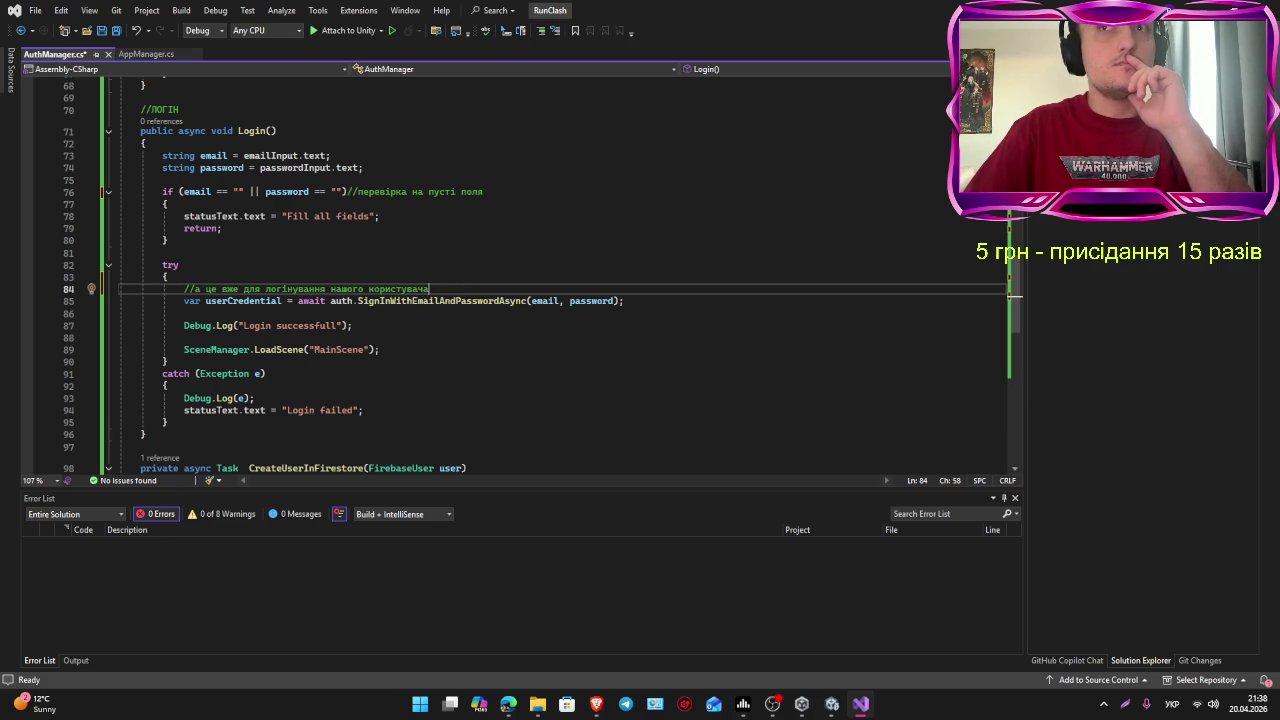
{"action": "scroll", "coordinate": [226, 337], "scroll_direction": "down", "scroll_amount": 7}
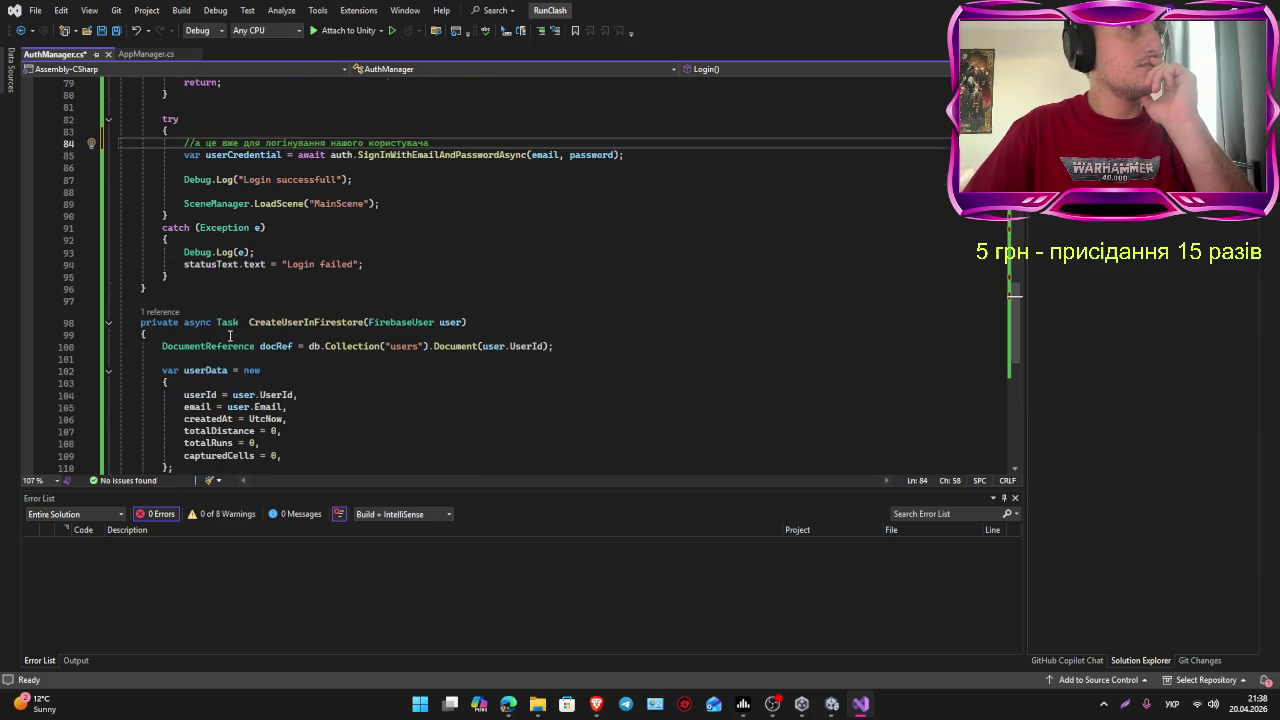
Step: Start a new // comment line after the Login method, above CreateUserInFirestore
{"action": "left_click", "coordinate": [183, 182]}
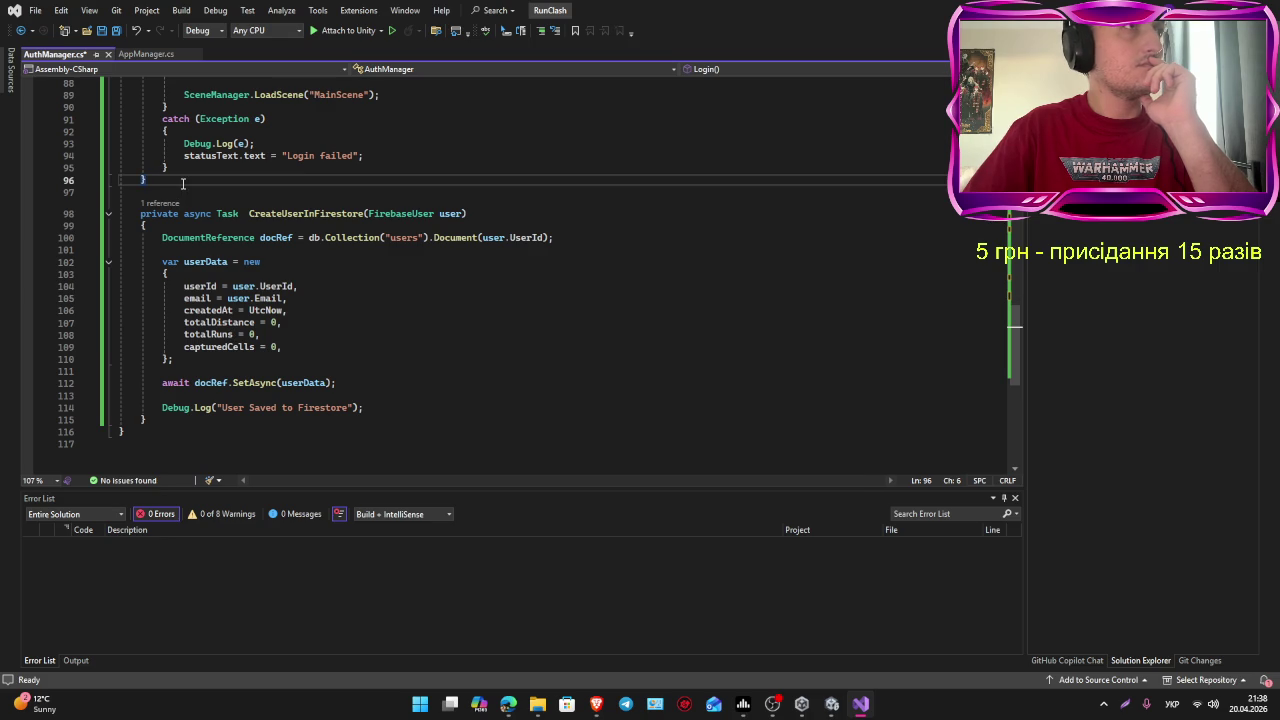
{"action": "key", "text": "Down"}
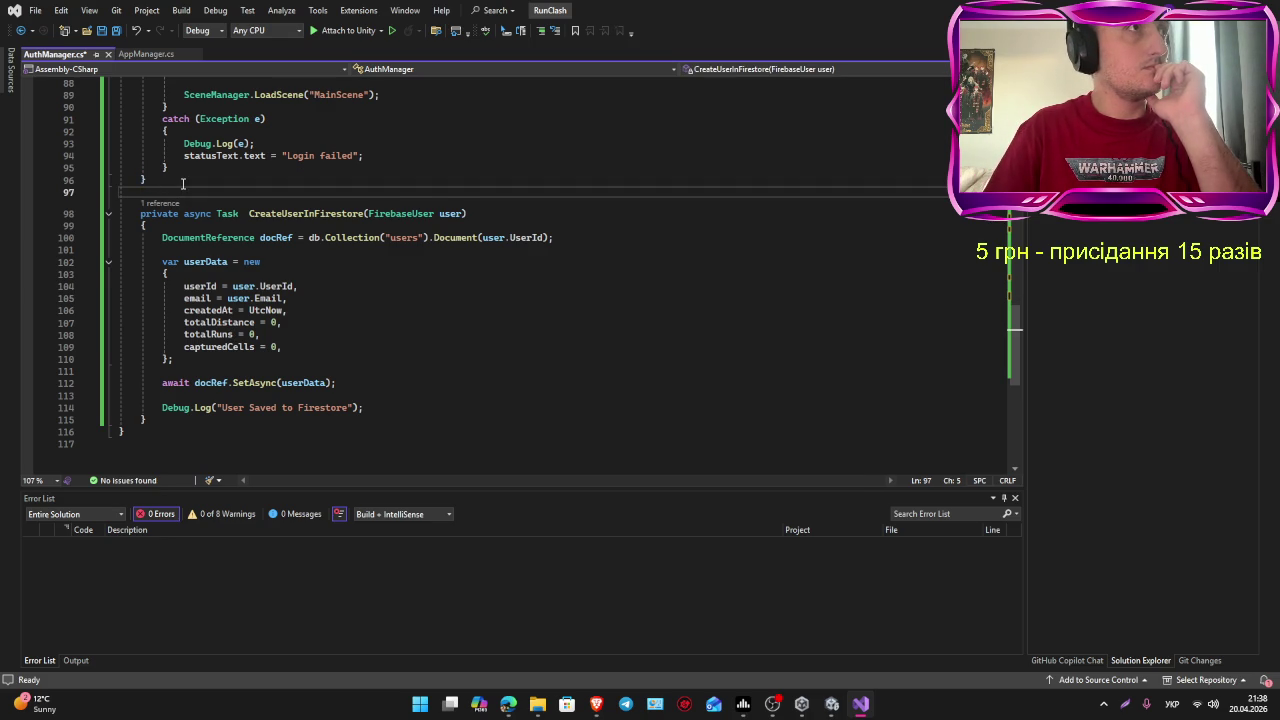
{"action": "key", "text": "Return"}
{"action": "type", "text": "//"}
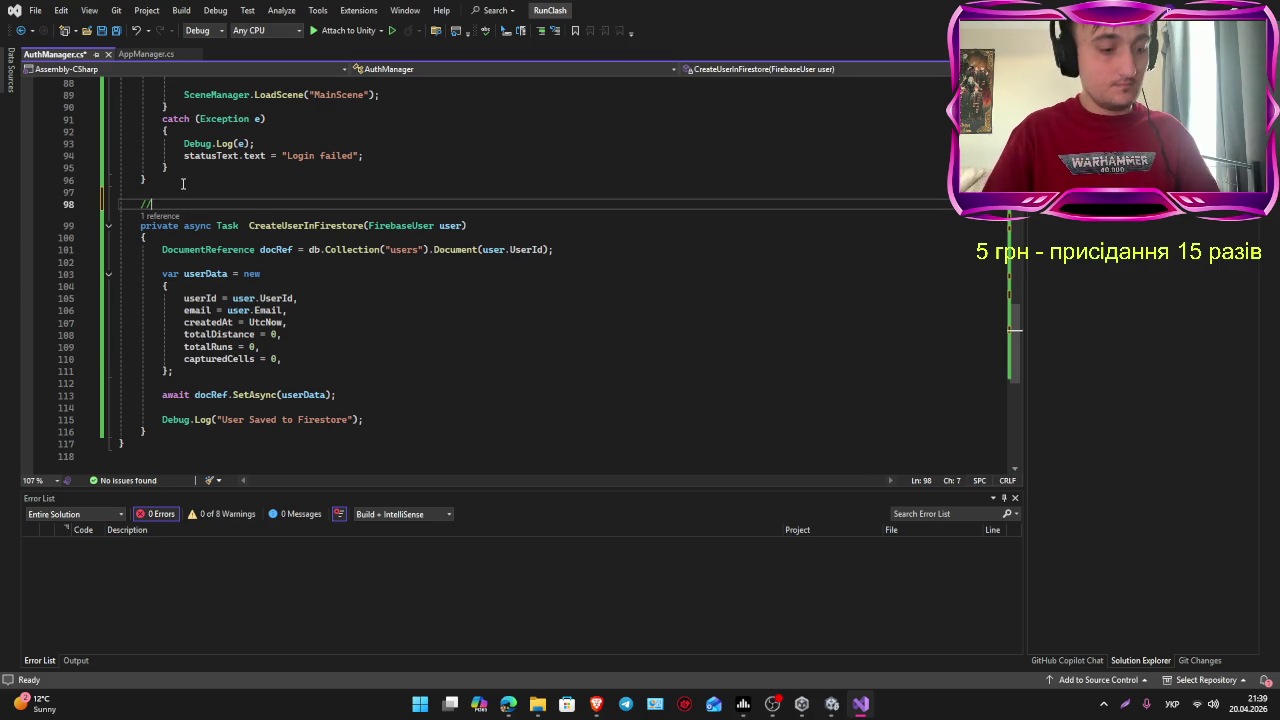
{"action": "key", "text": "alt+shift"}
{"action": "key", "text": "alt+p"}
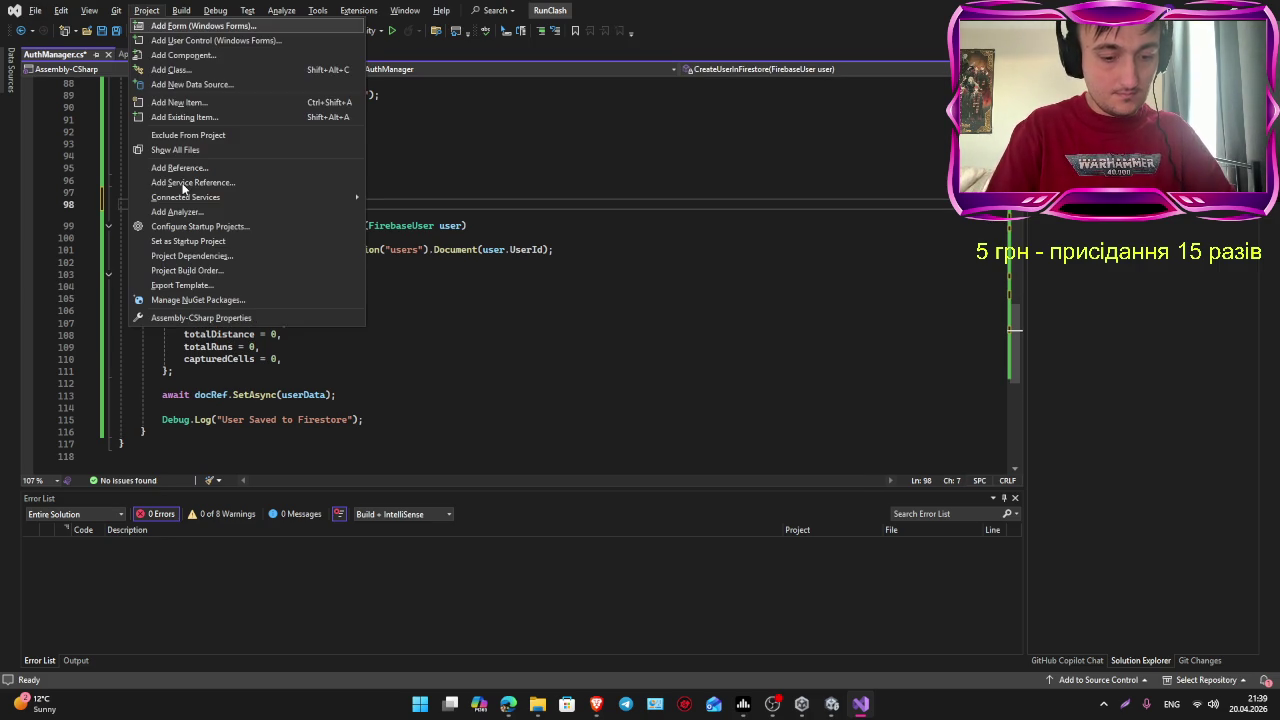
{"action": "left_click", "coordinate": [284, 334]}
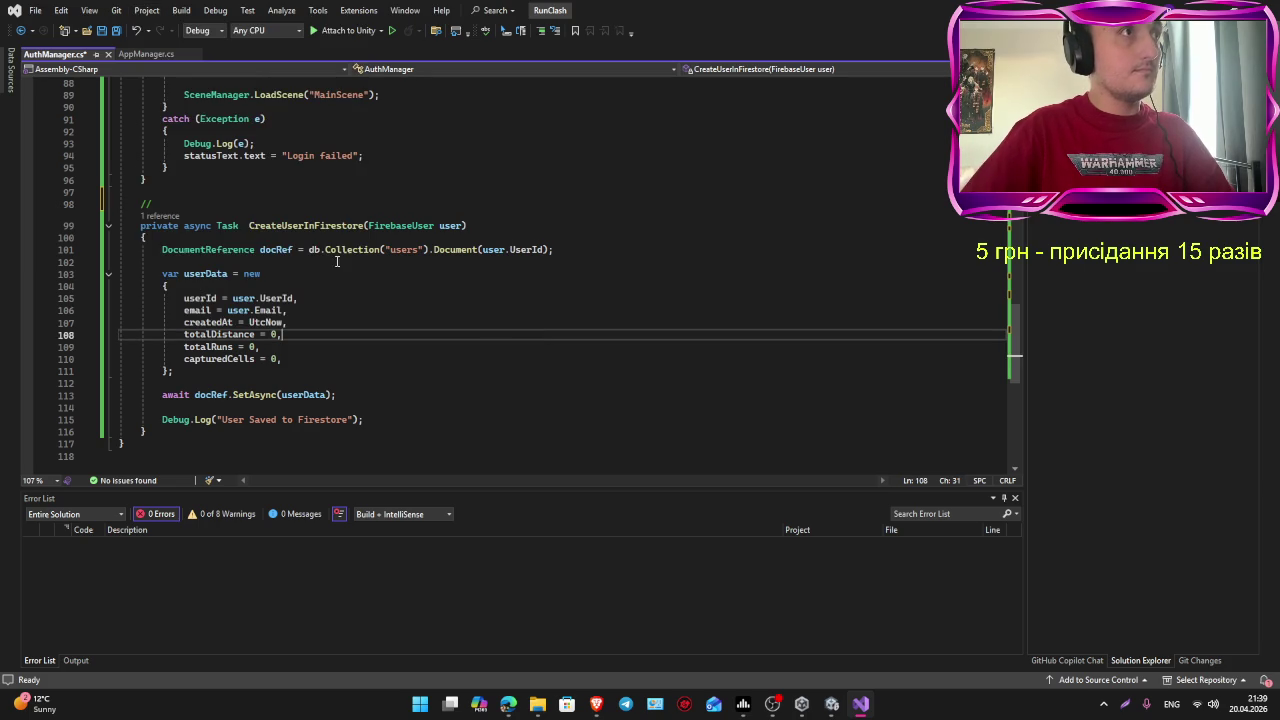
Step: Replace the garbled text with the Ukrainian comment ЗБЕРЕЖЕННЯ КОРИСТУВАЧА В БАЗУ
{"action": "left_click", "coordinate": [190, 205]}
{"action": "type", "text": ",ТНТ;ТУZ"}
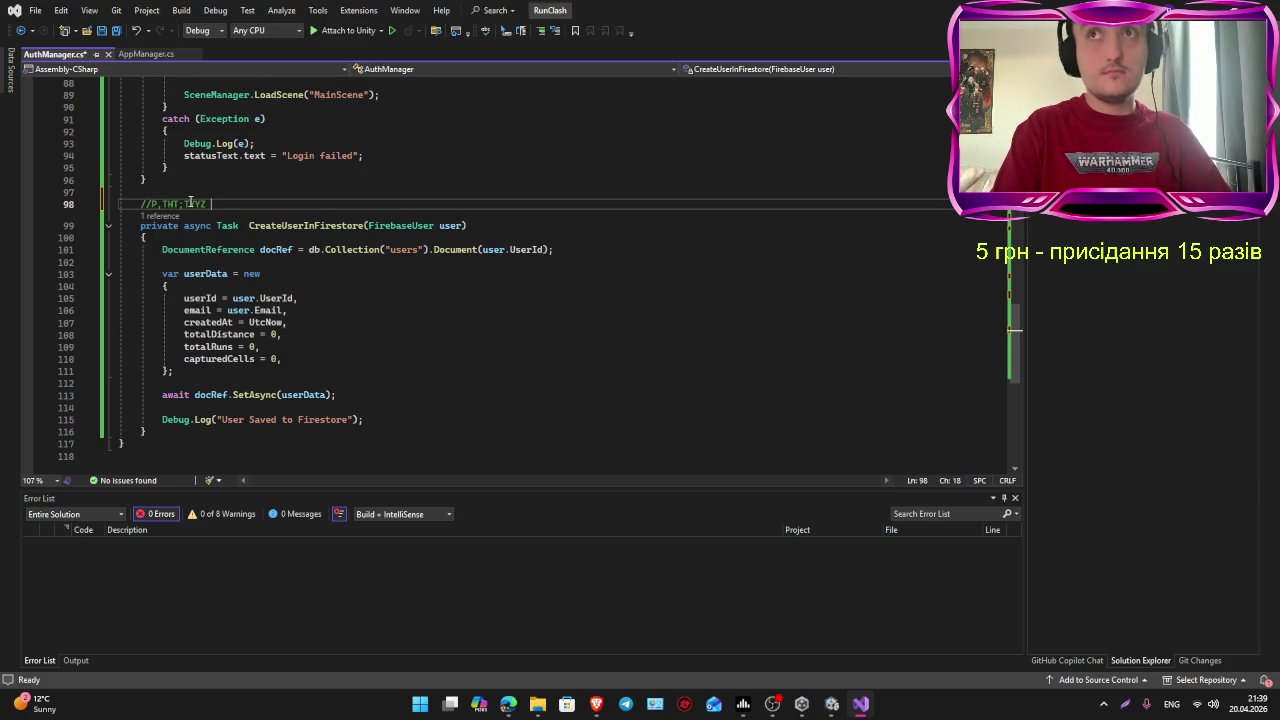
{"action": "type", "text": "RJHBCNEDF"}
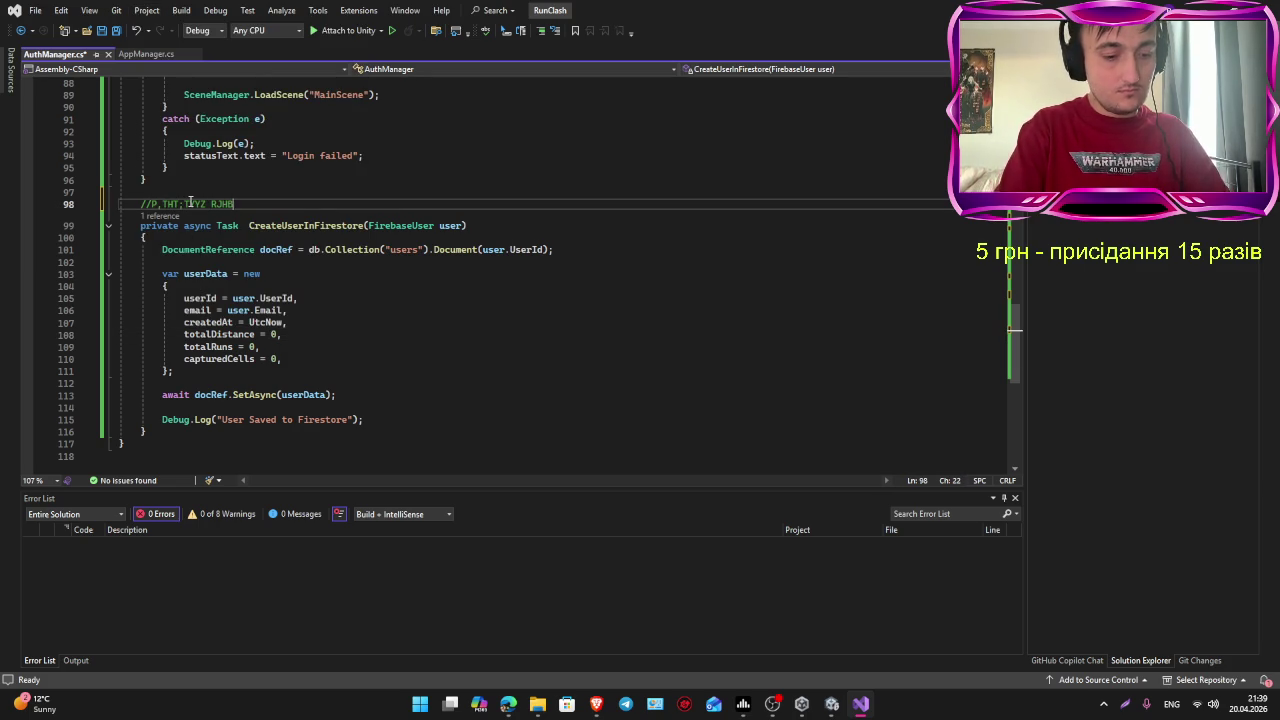
{"action": "type", "text": "XF D ,FP"}
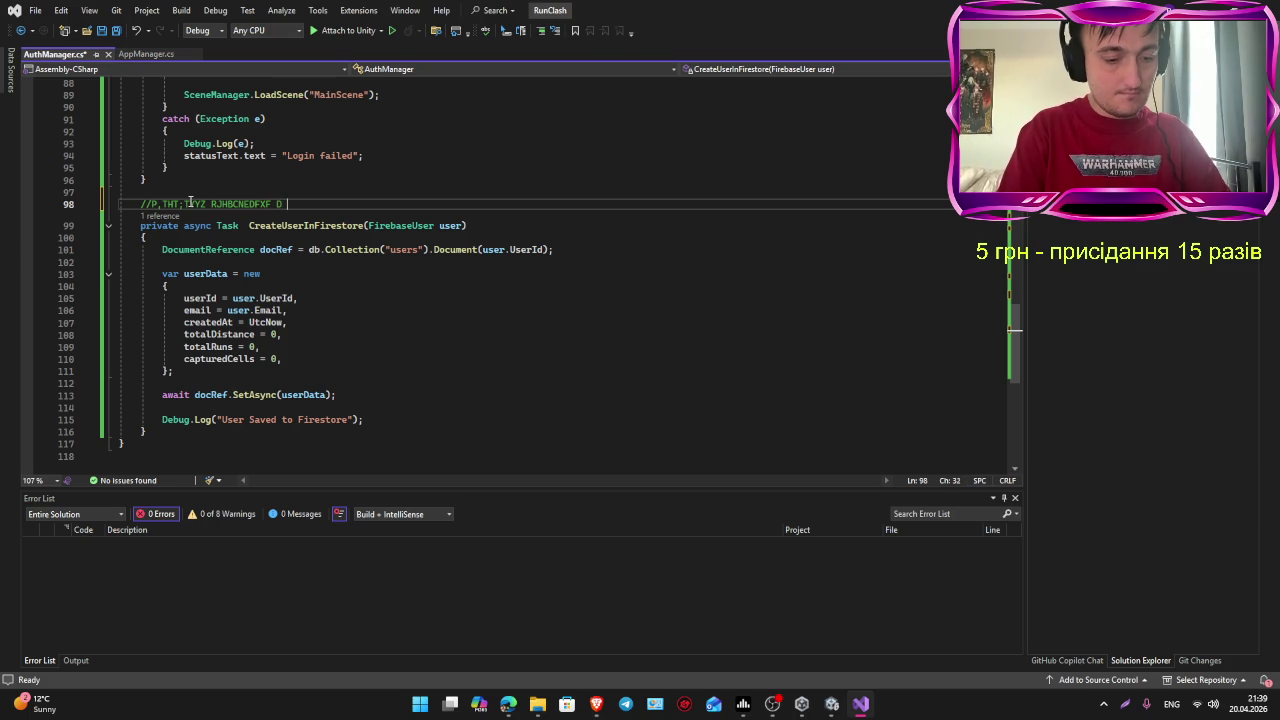
{"action": "type", "text": "E"}
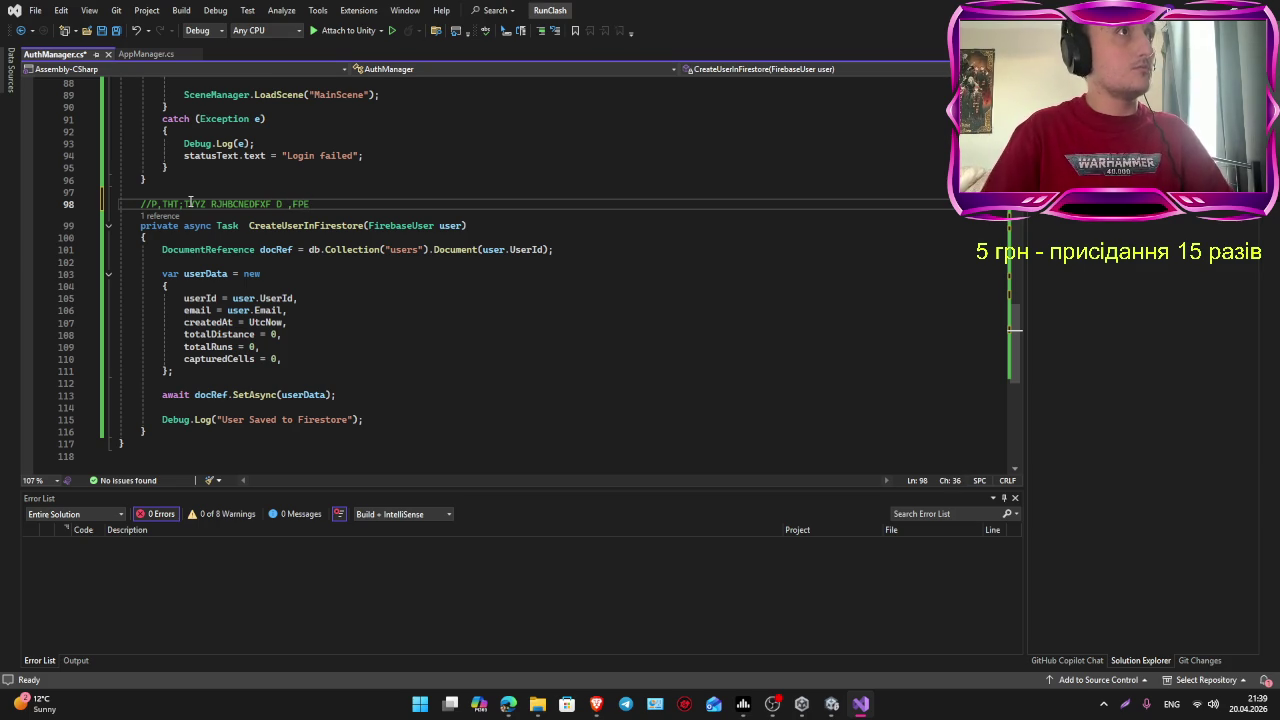
{"action": "key", "text": "BackSpace"}
{"action": "key", "text": "BackSpace"}
{"action": "key", "text": "BackSpace"}
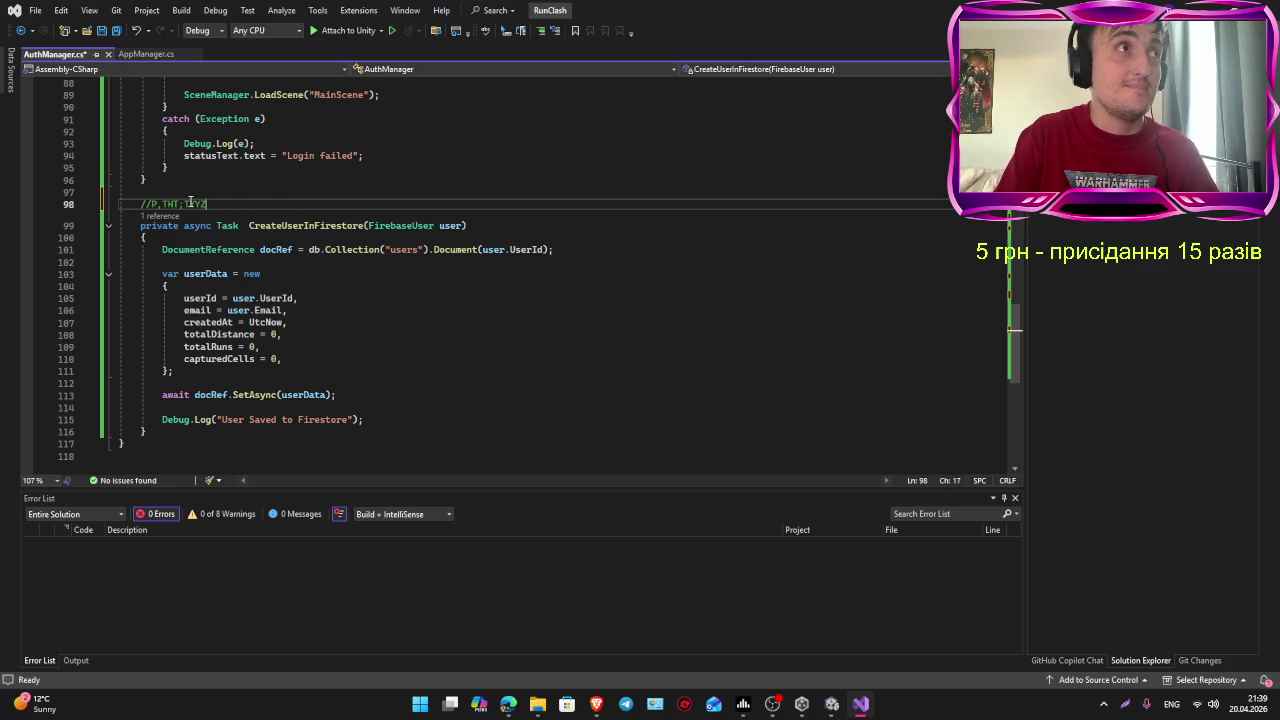
{"action": "key", "text": "BackSpace"}
{"action": "key", "text": "alt+shift"}
{"action": "type", "text": "ЗБЕРЕЖЕННЯ КОРИСТУВАЧА В БАЗУ"}
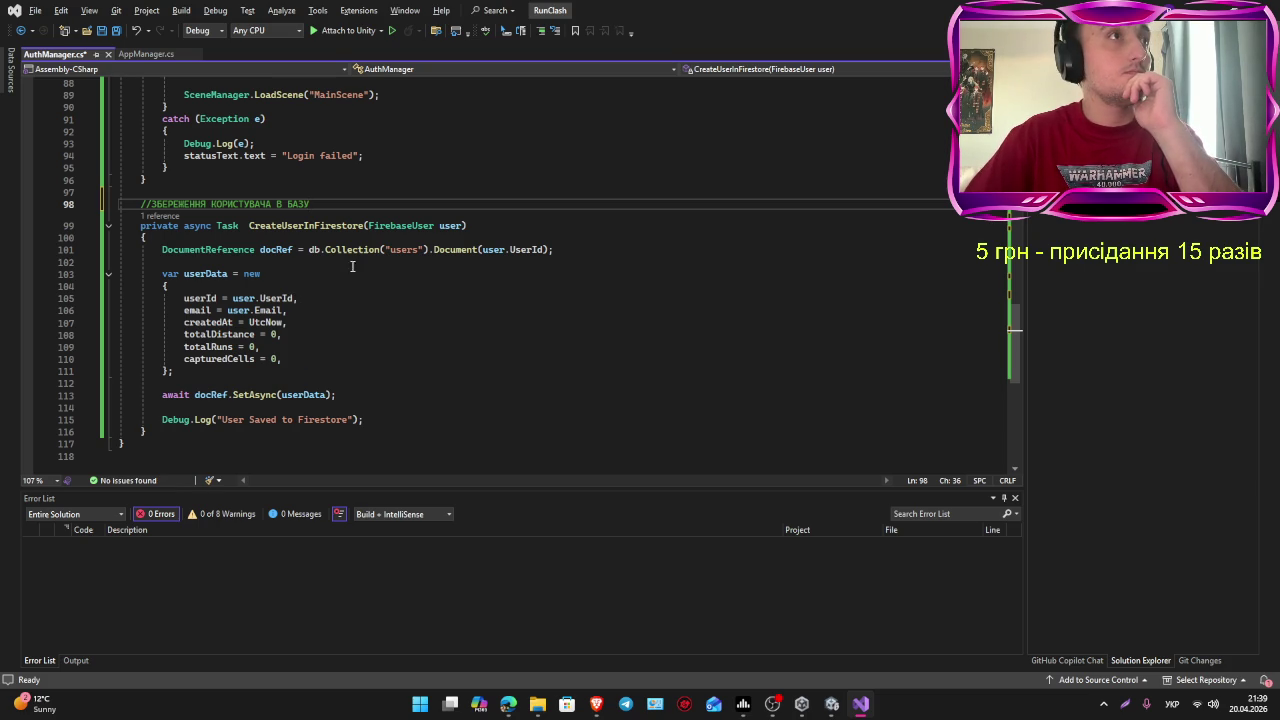
{"action": "left_click", "coordinate": [580, 249]}
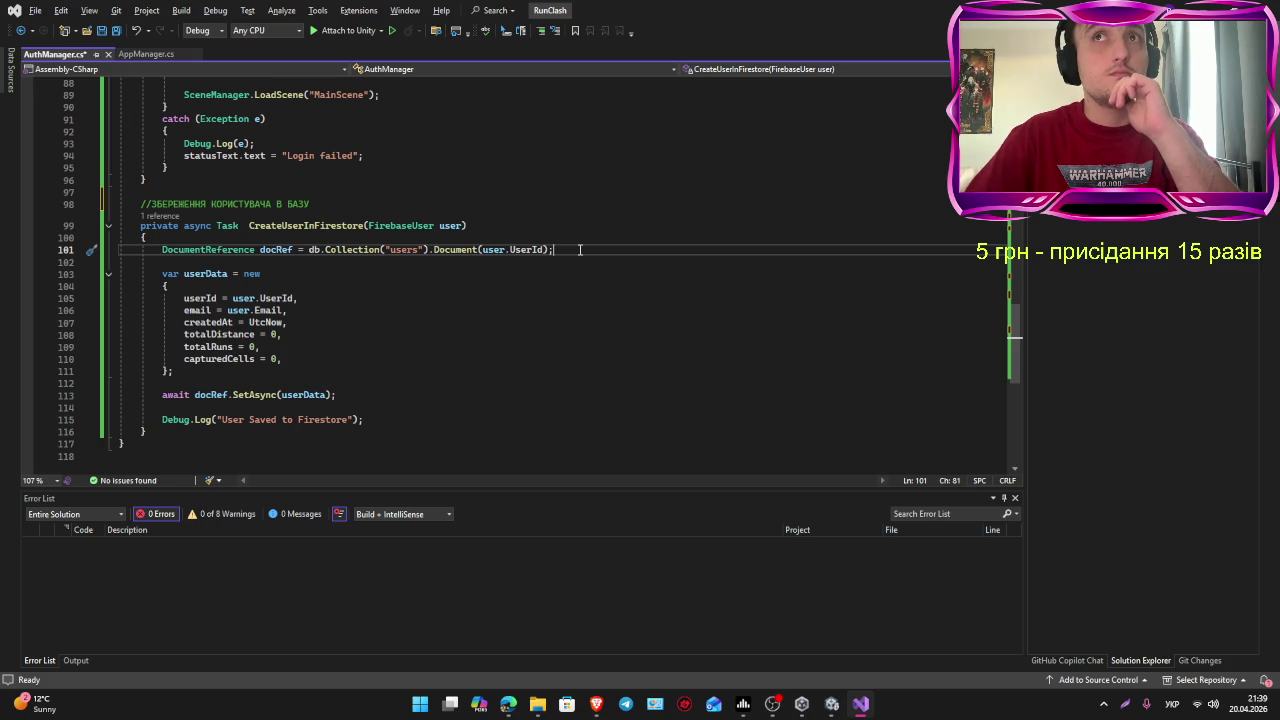
Step: Append the comment '//створюємо посилання на документ' to the docRef line
{"action": "type", "text": "//СТВ"}
{"action": "key", "text": "BackSpace"}
{"action": "key", "text": "BackSpace"}
{"action": "key", "text": "BackSpace"}
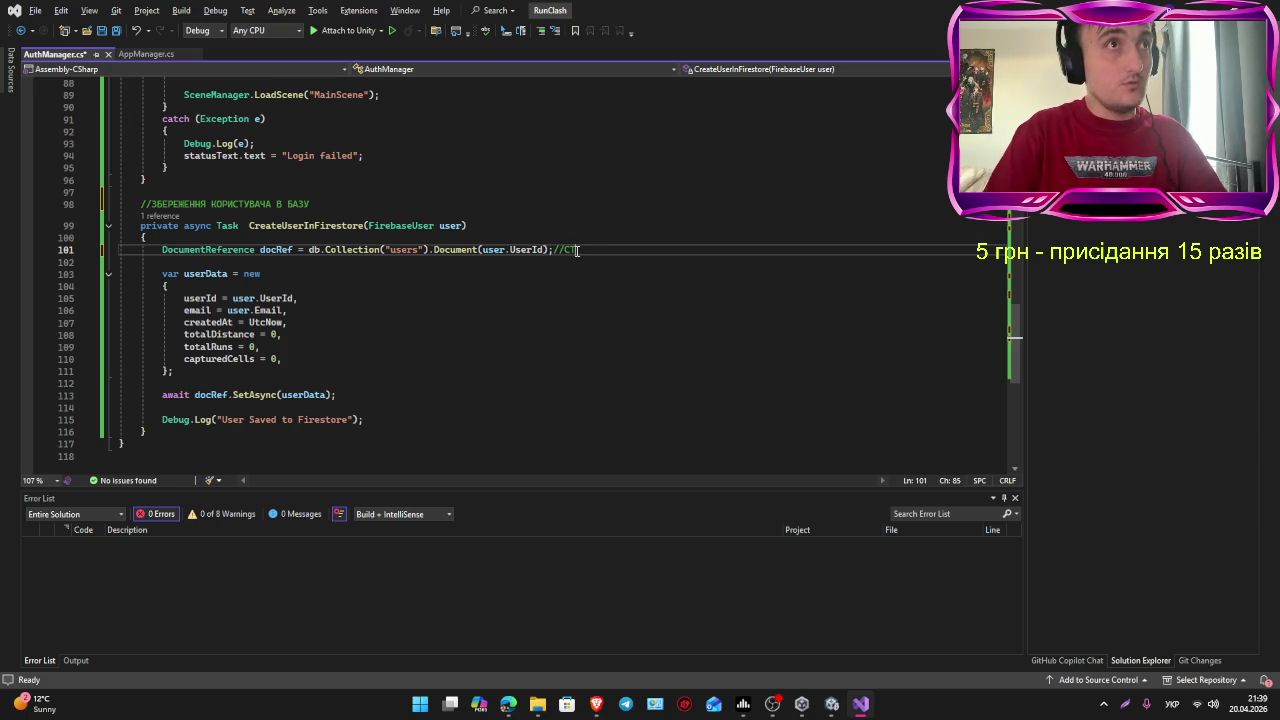
{"action": "type", "text": "створює"}
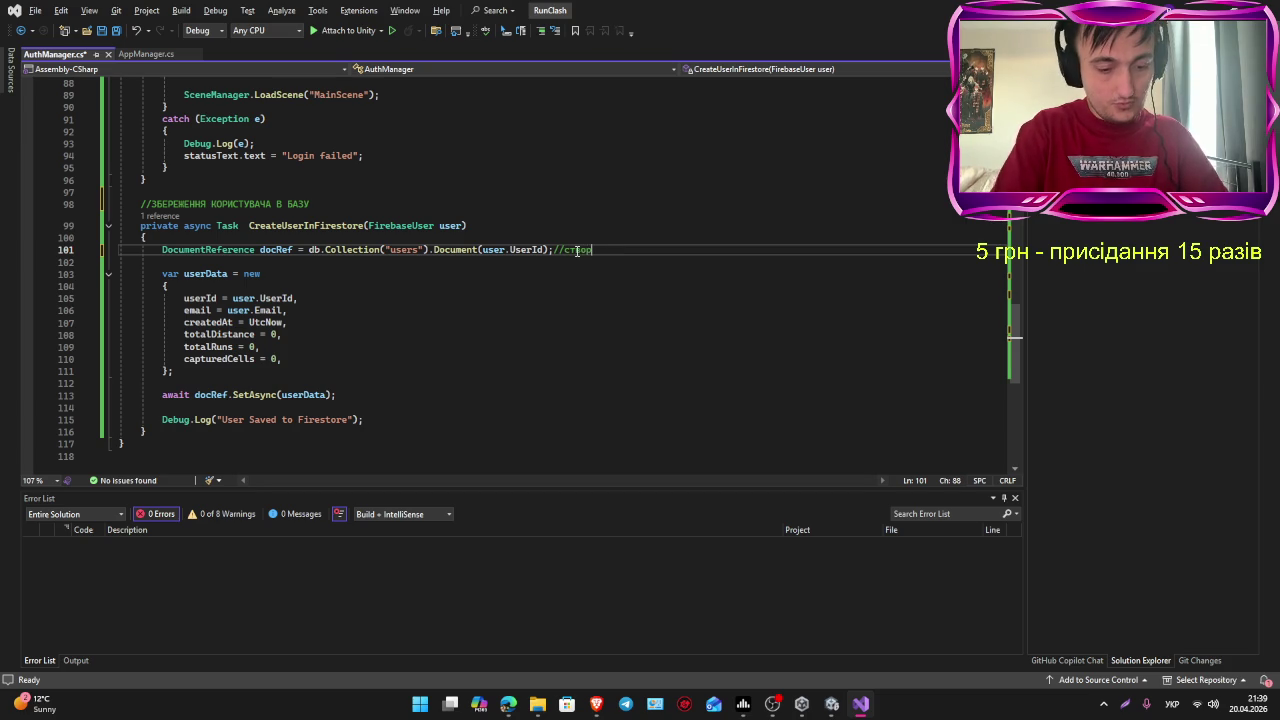
{"action": "type", "text": "мо пом"}
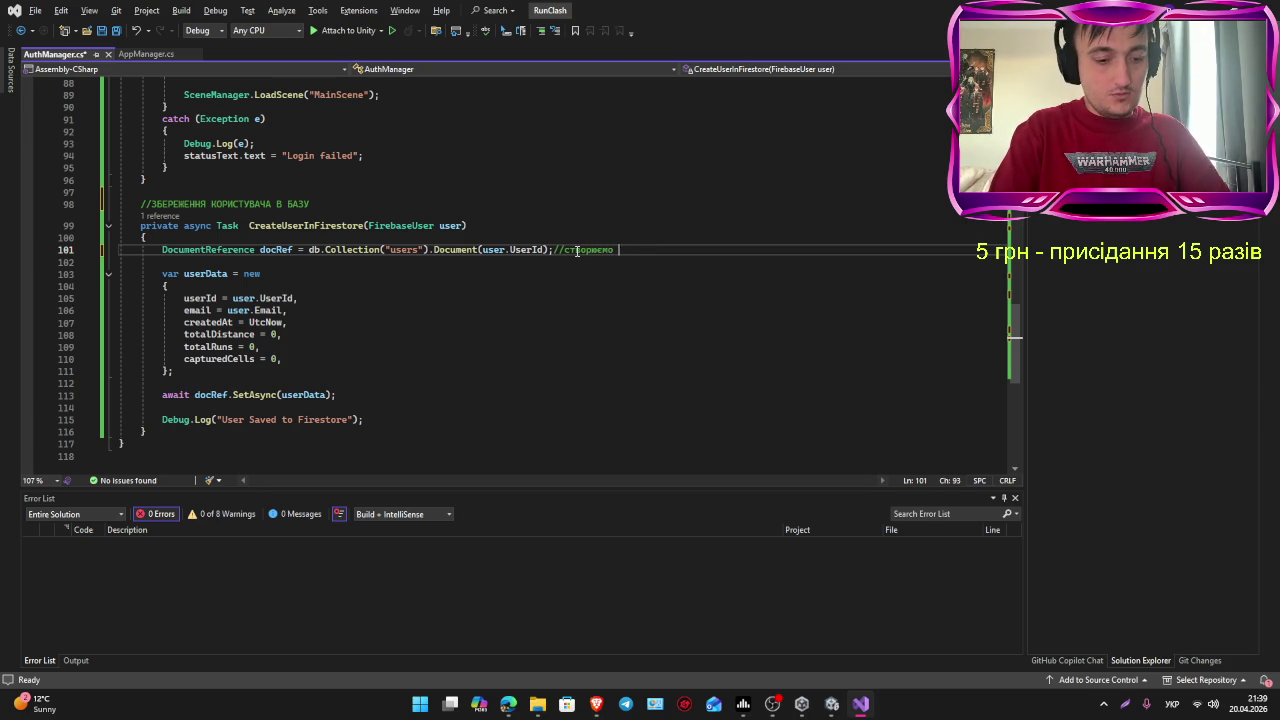
{"action": "key", "text": "BackSpace"}
{"action": "type", "text": "силання "}
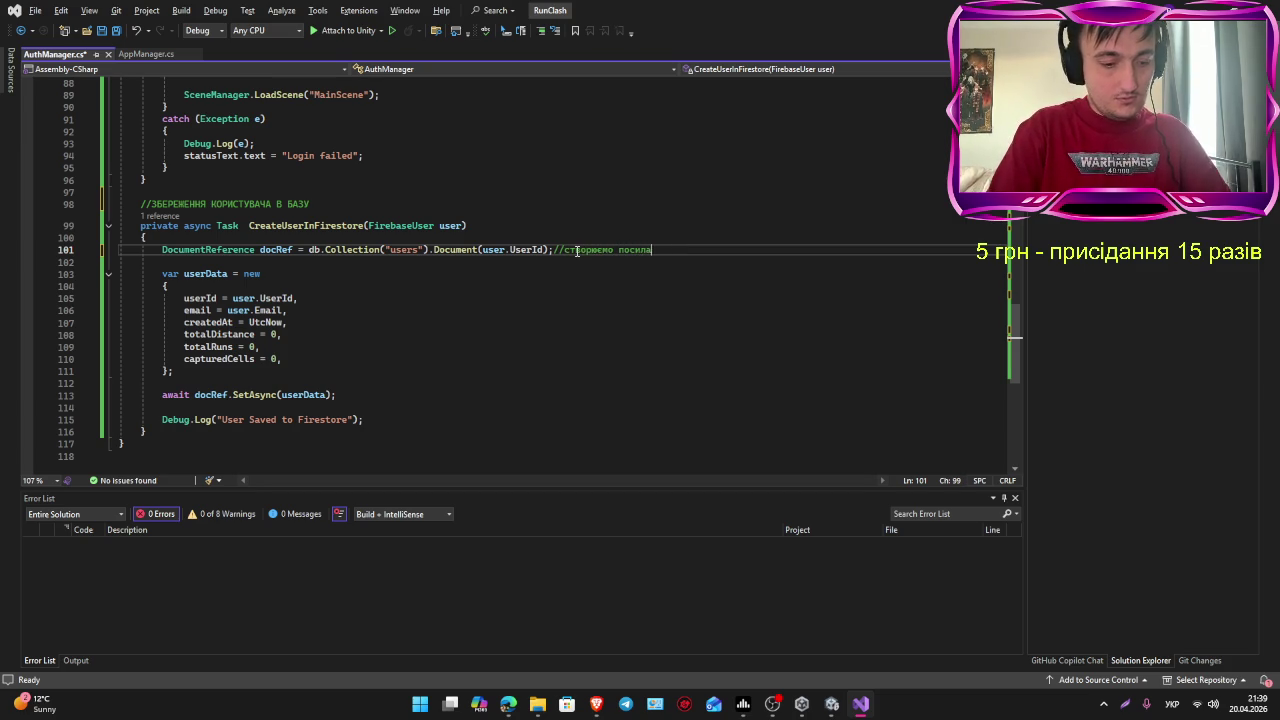
{"action": "type", "text": "на документ"}
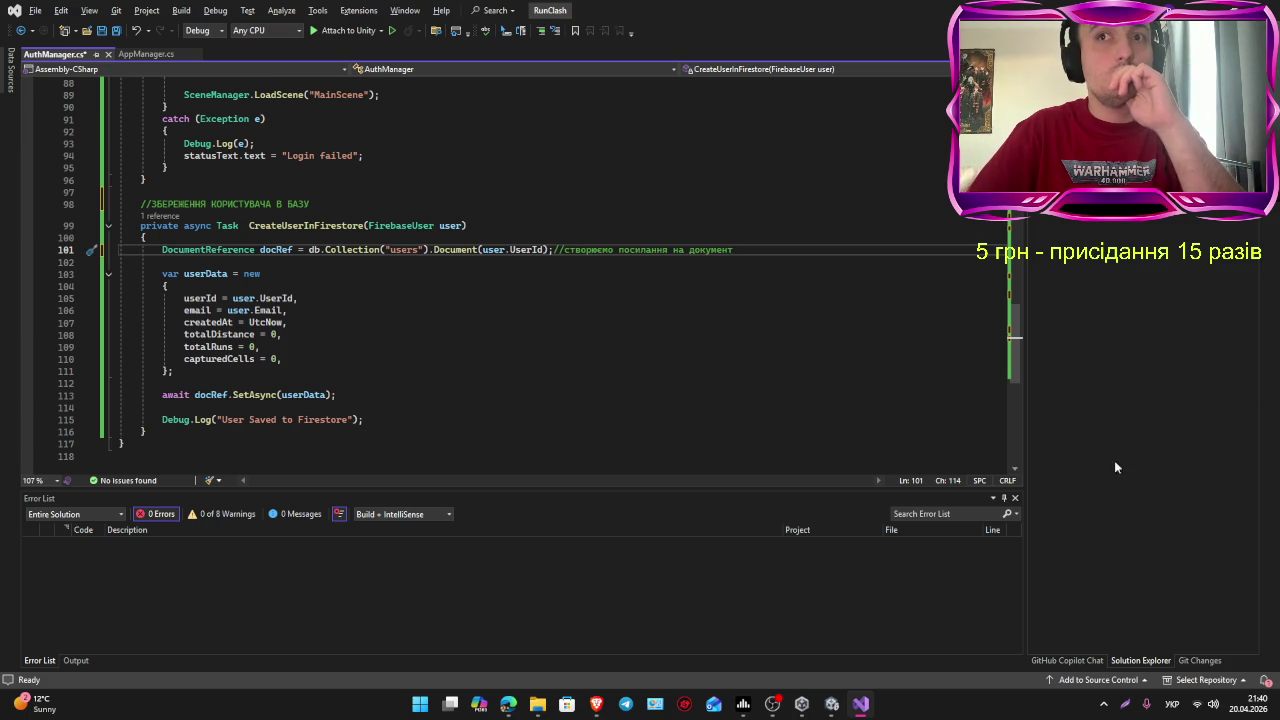
{"action": "left_click", "coordinate": [348, 397]}
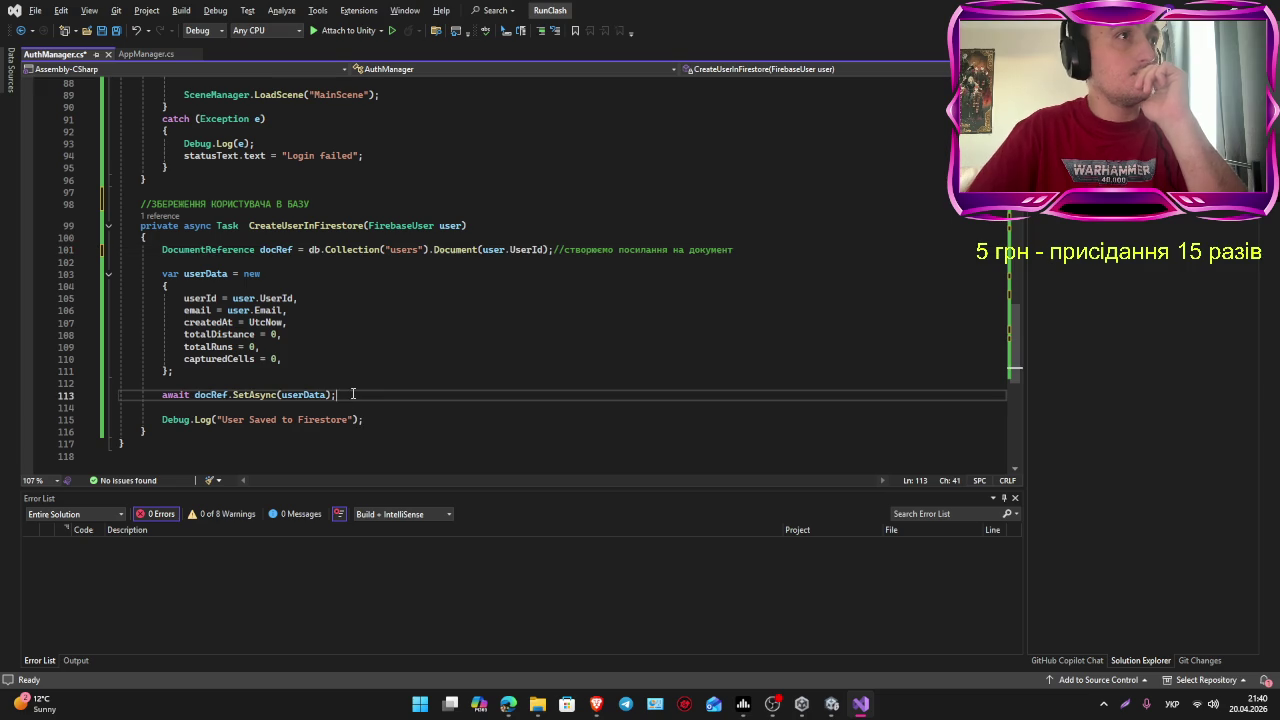
Step: Append the comment 'зберігаємо дані у firestore як раз таки' to the SetAsync line
{"action": "type", "text": "//зберігаємо"}
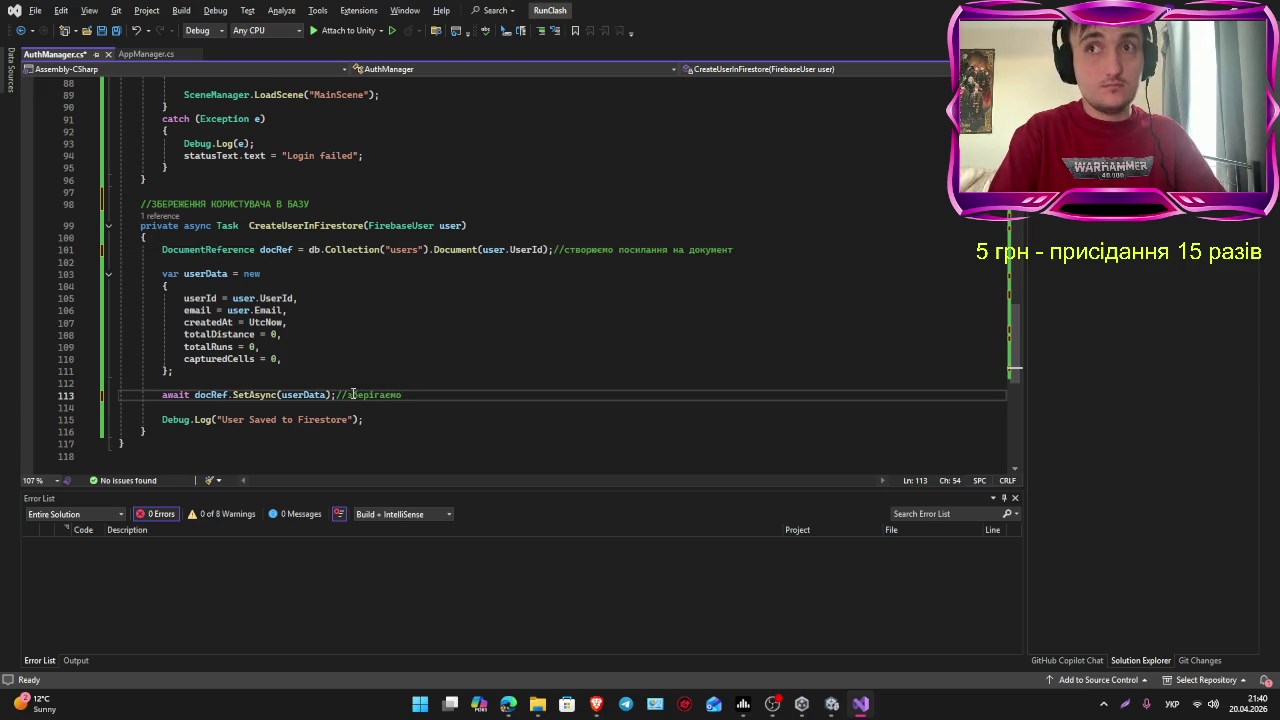
{"action": "type", "text": "дані у firestore zr h"}
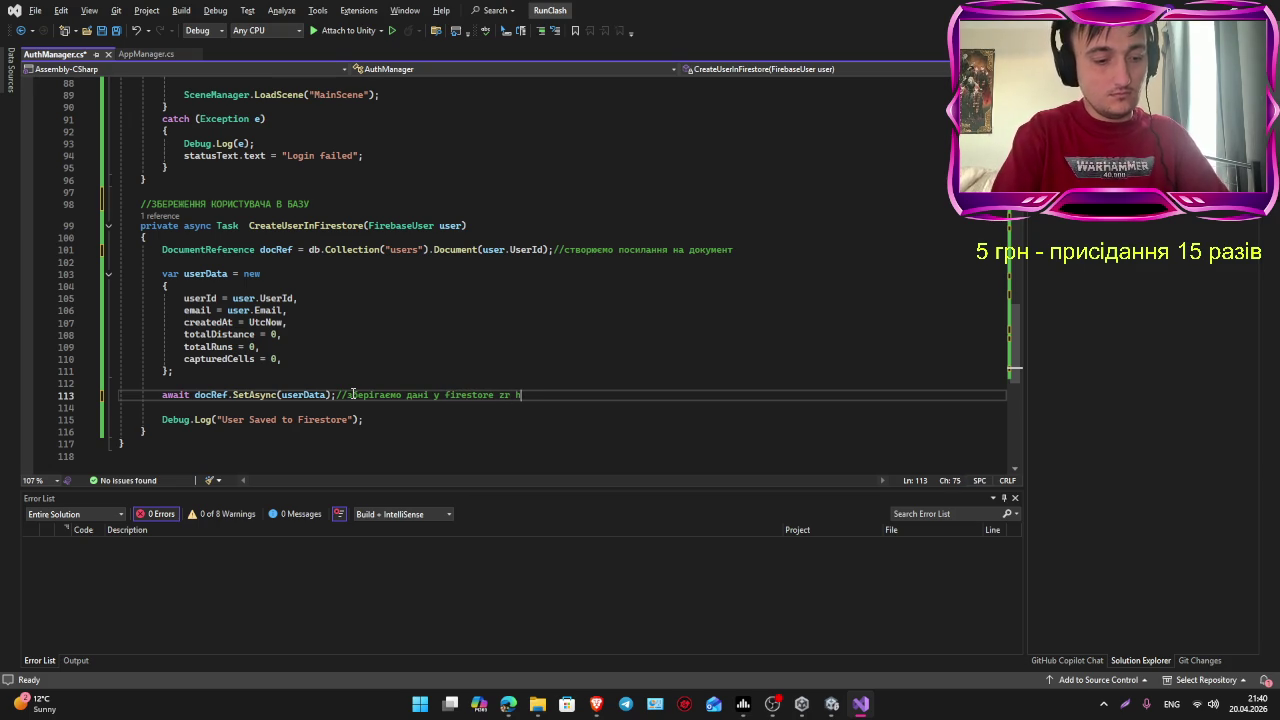
{"action": "type", "text": "p nfrb"}
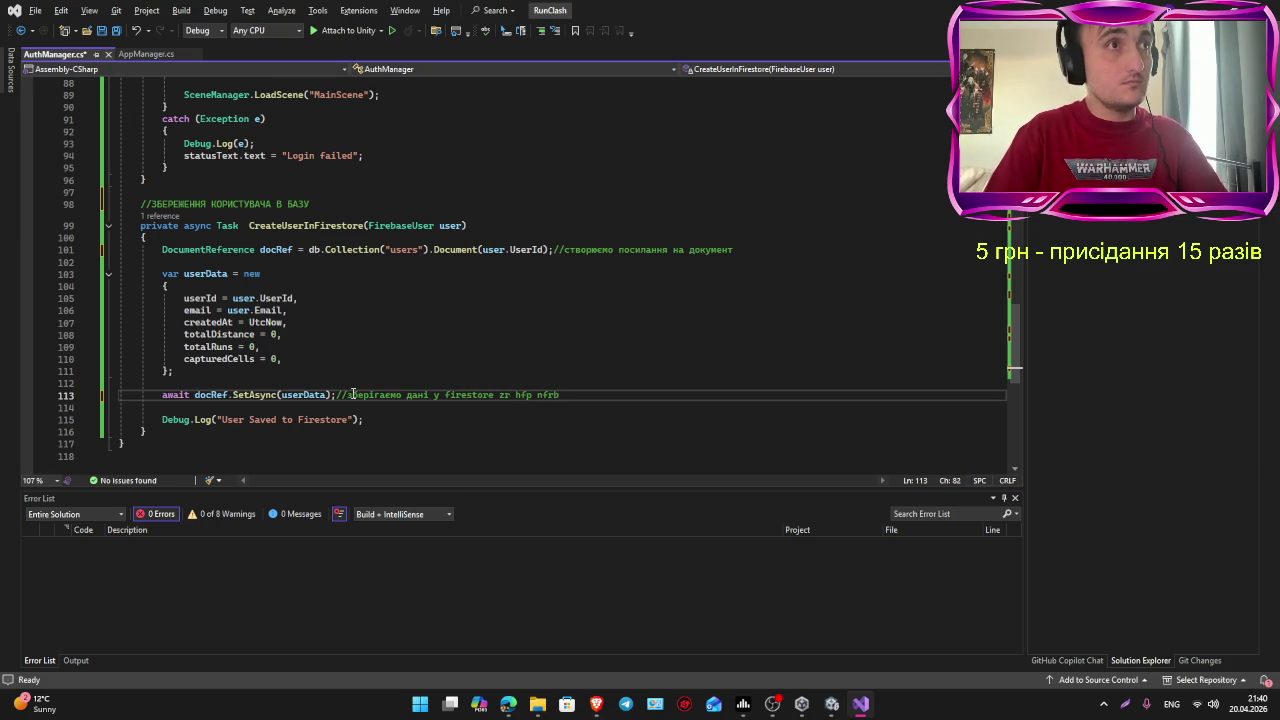
{"action": "key", "text": "BackSpace"}
{"action": "key", "text": "BackSpace"}
{"action": "key", "text": "BackSpace"}
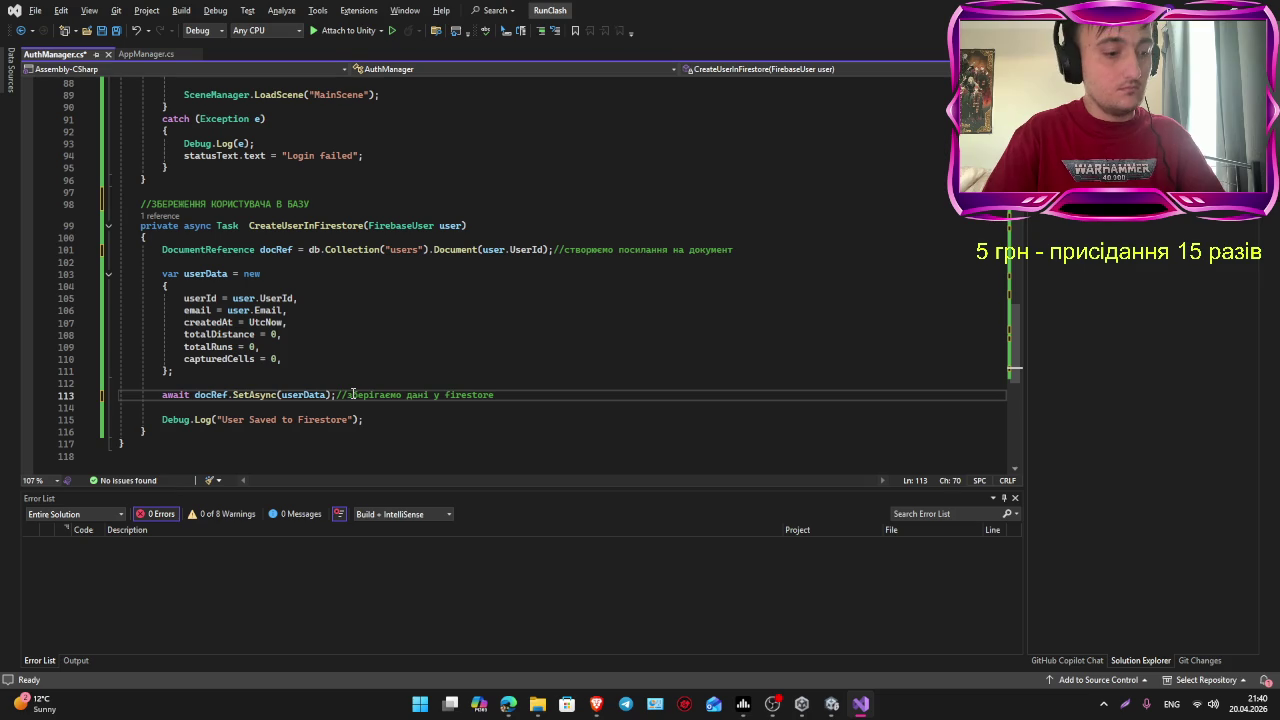
{"action": "type", "text": "як разтаки"}
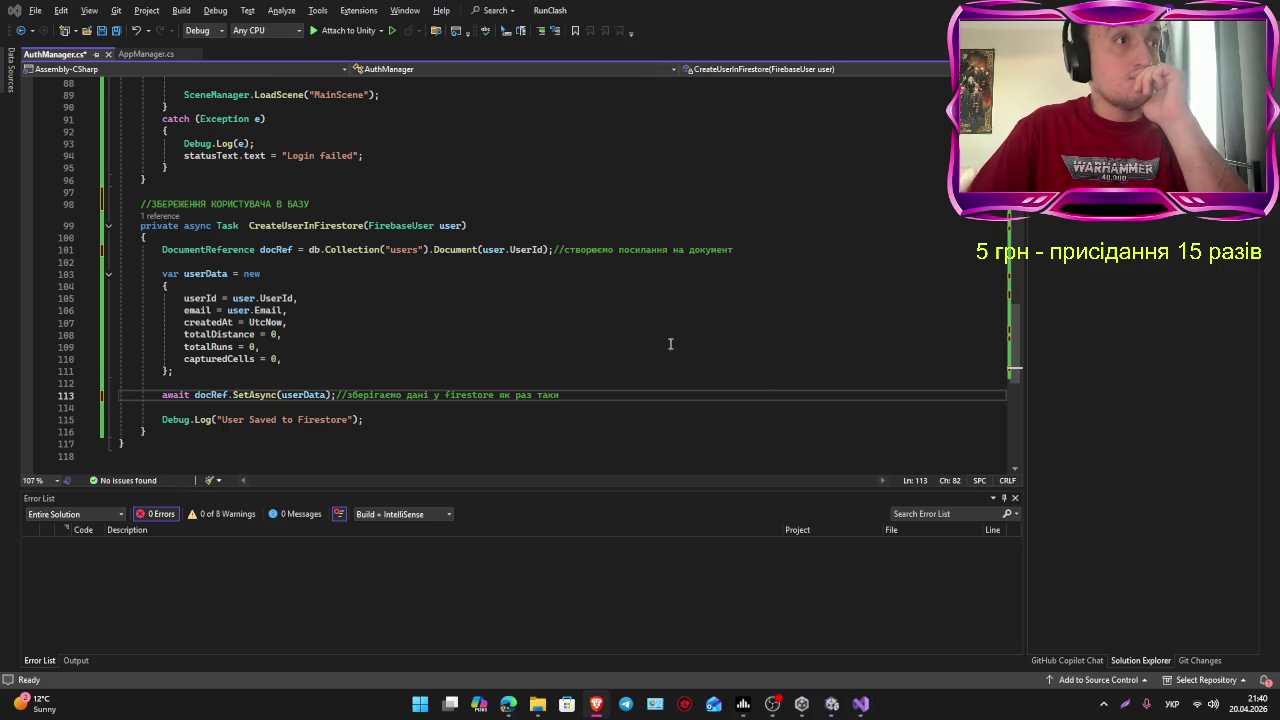
Step: Save AuthManager.cs and return to the Unity editor
{"action": "left_click", "coordinate": [398, 334]}
{"action": "key", "text": "ctrl+s"}
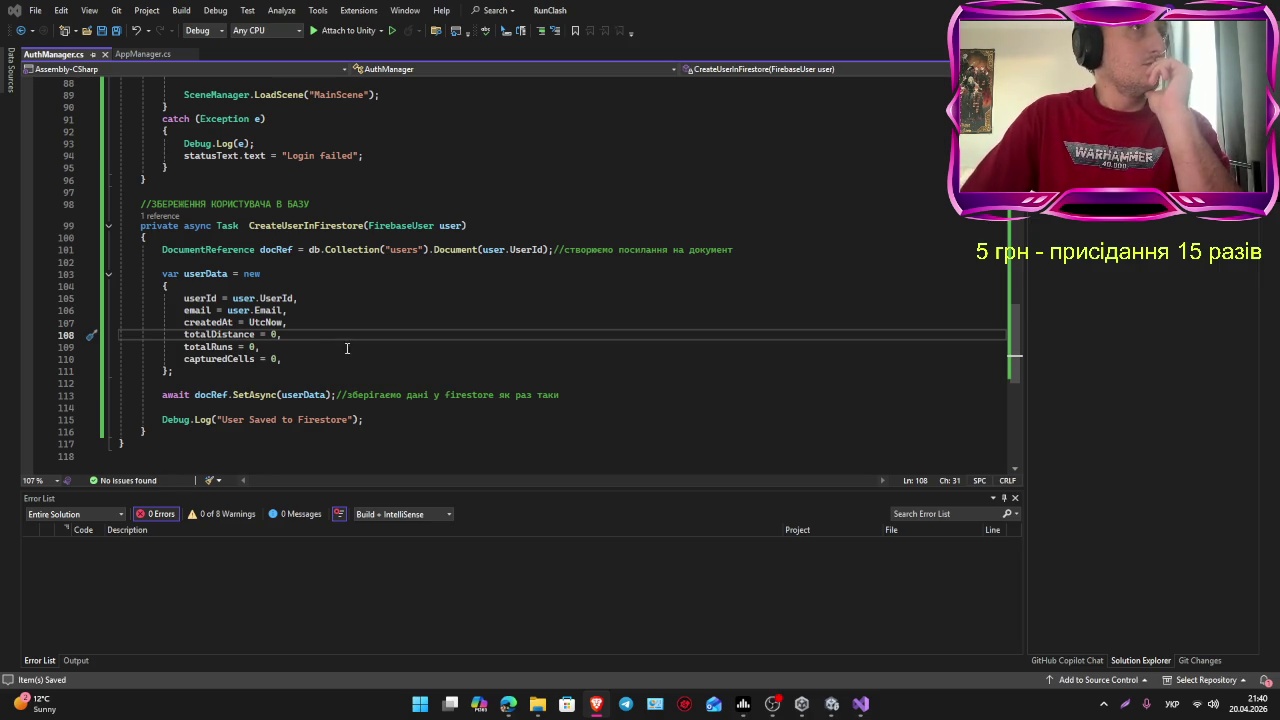
{"action": "key", "text": "alt+Tab"}
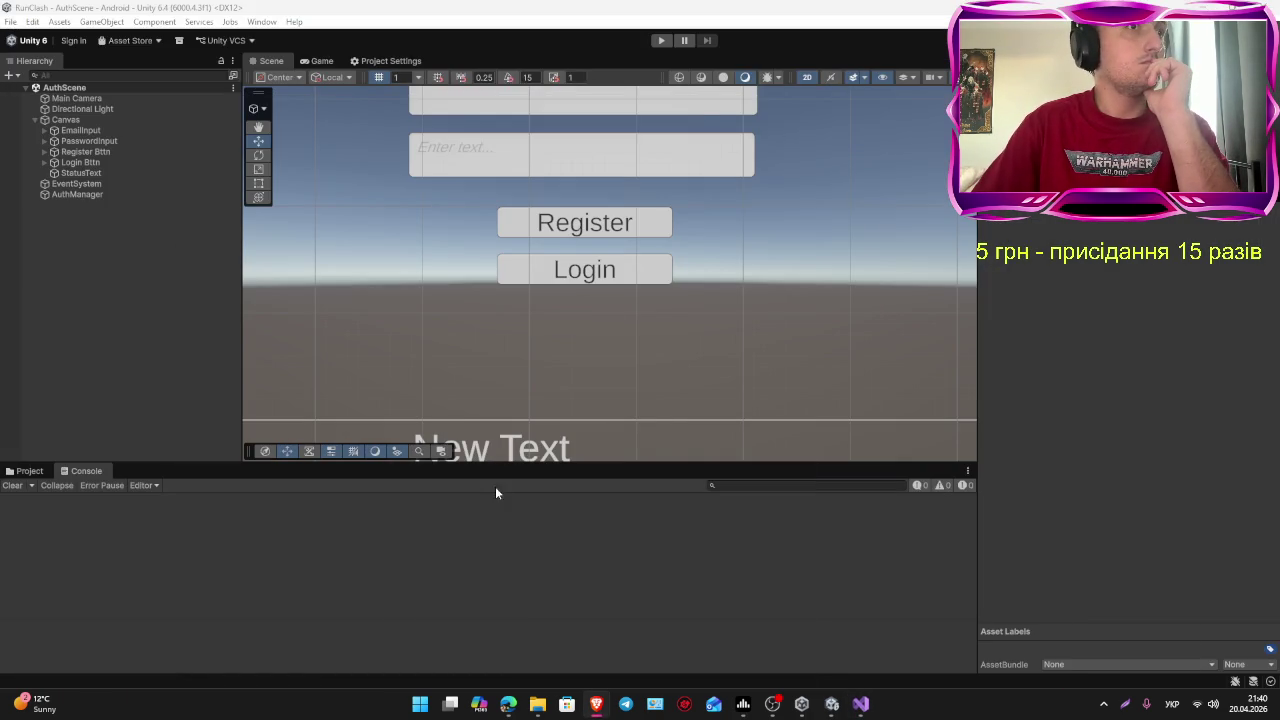
{"action": "left_click", "coordinate": [26, 472]}
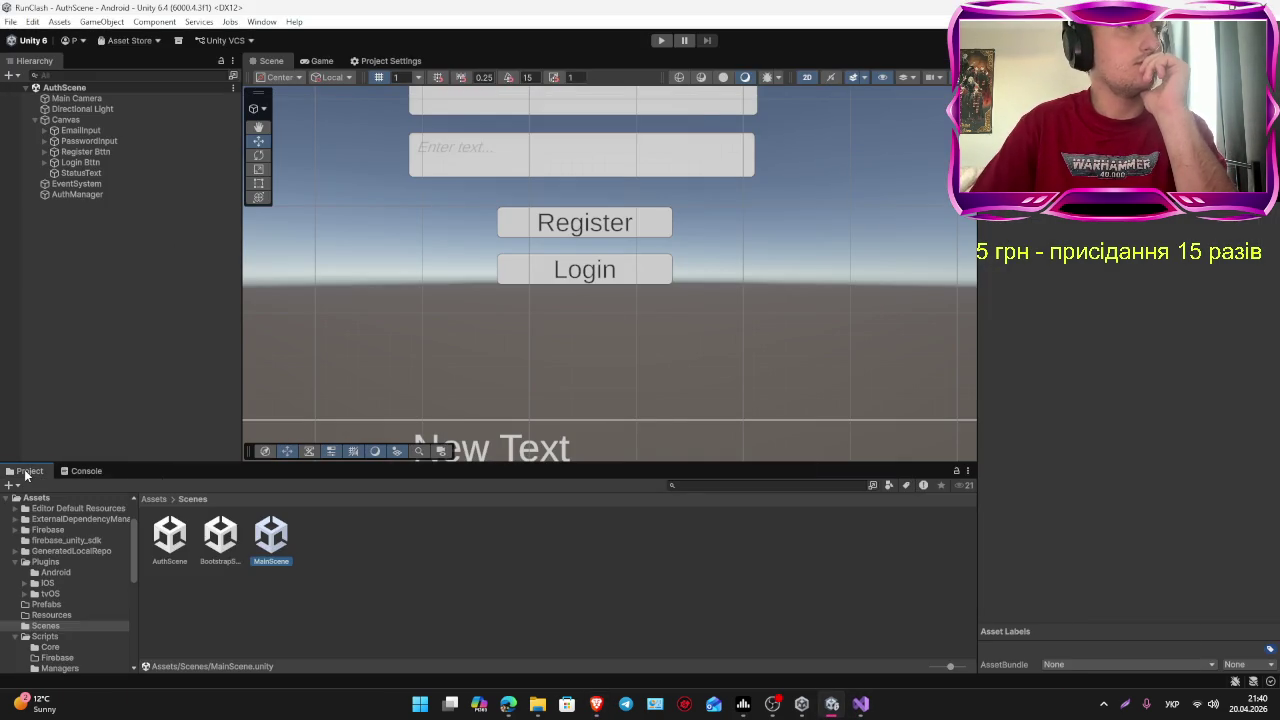
{"action": "left_click", "coordinate": [153, 498]}
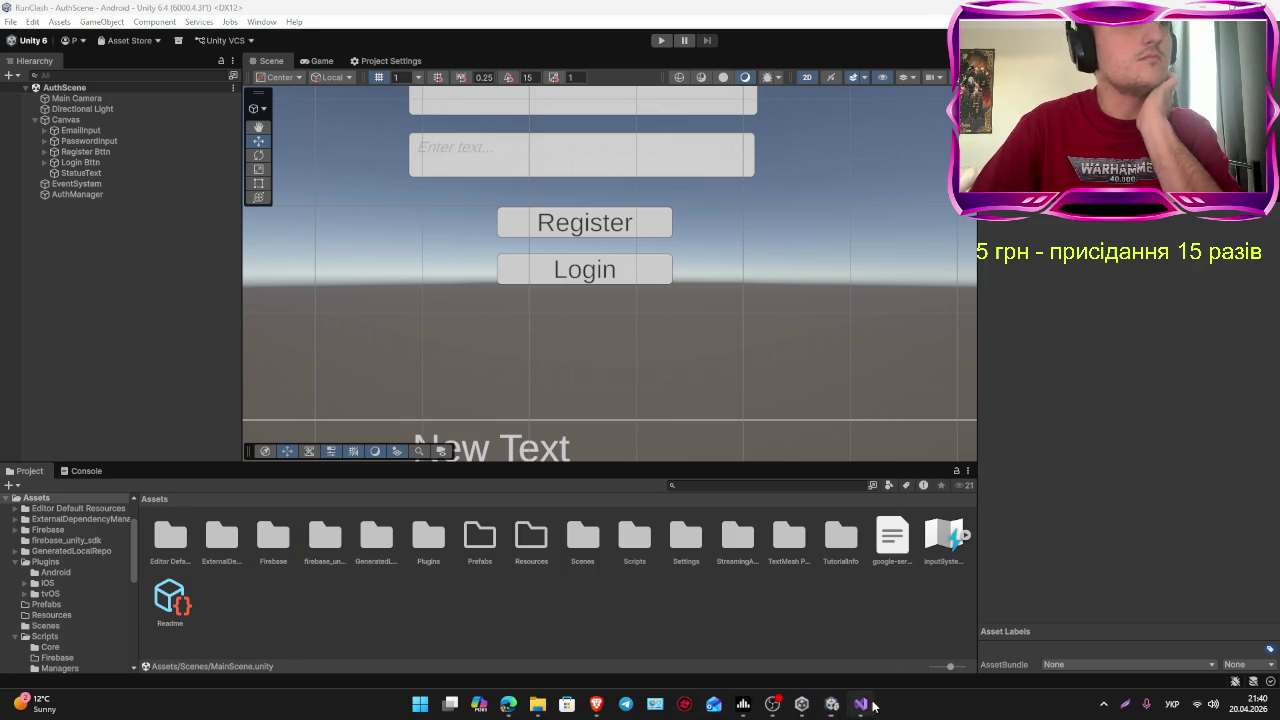
{"action": "left_click", "coordinate": [870, 704]}
{"action": "scroll", "coordinate": [524, 330], "scroll_direction": "up", "scroll_amount": 10}
{"action": "scroll", "coordinate": [524, 330], "scroll_direction": "up", "scroll_amount": 13}
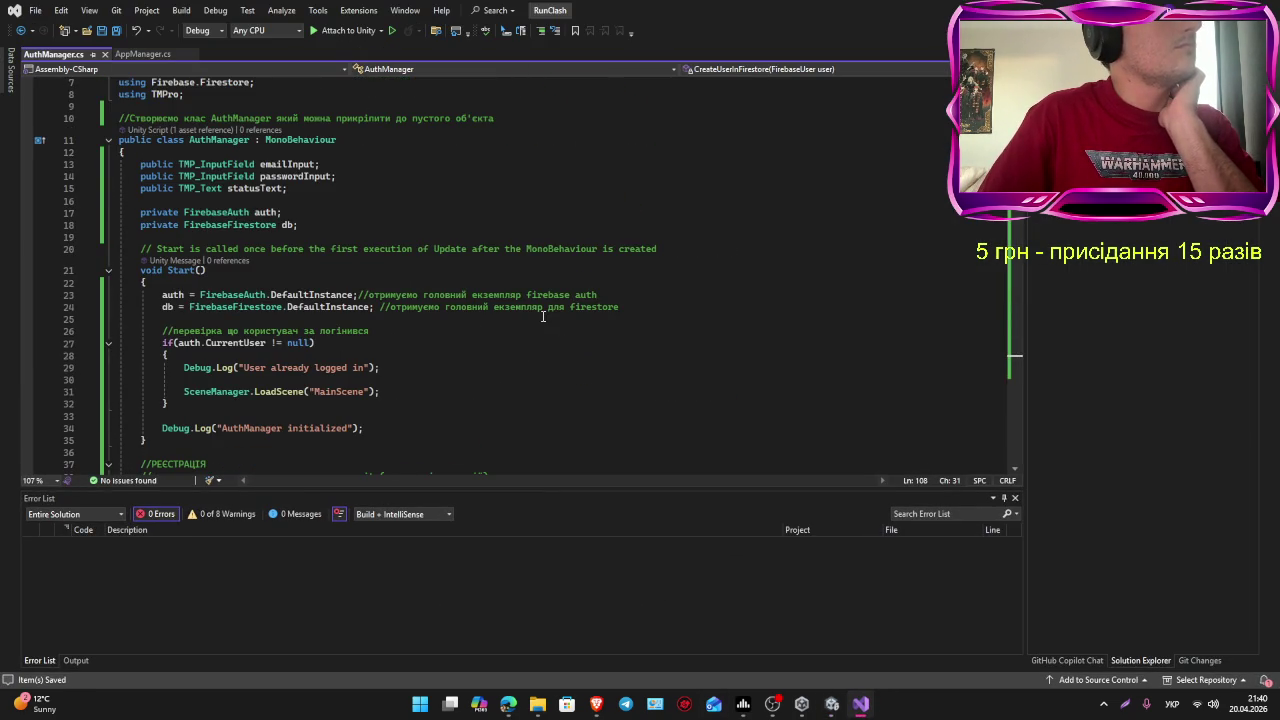
{"action": "scroll", "coordinate": [543, 316], "scroll_direction": "down", "scroll_amount": 2}
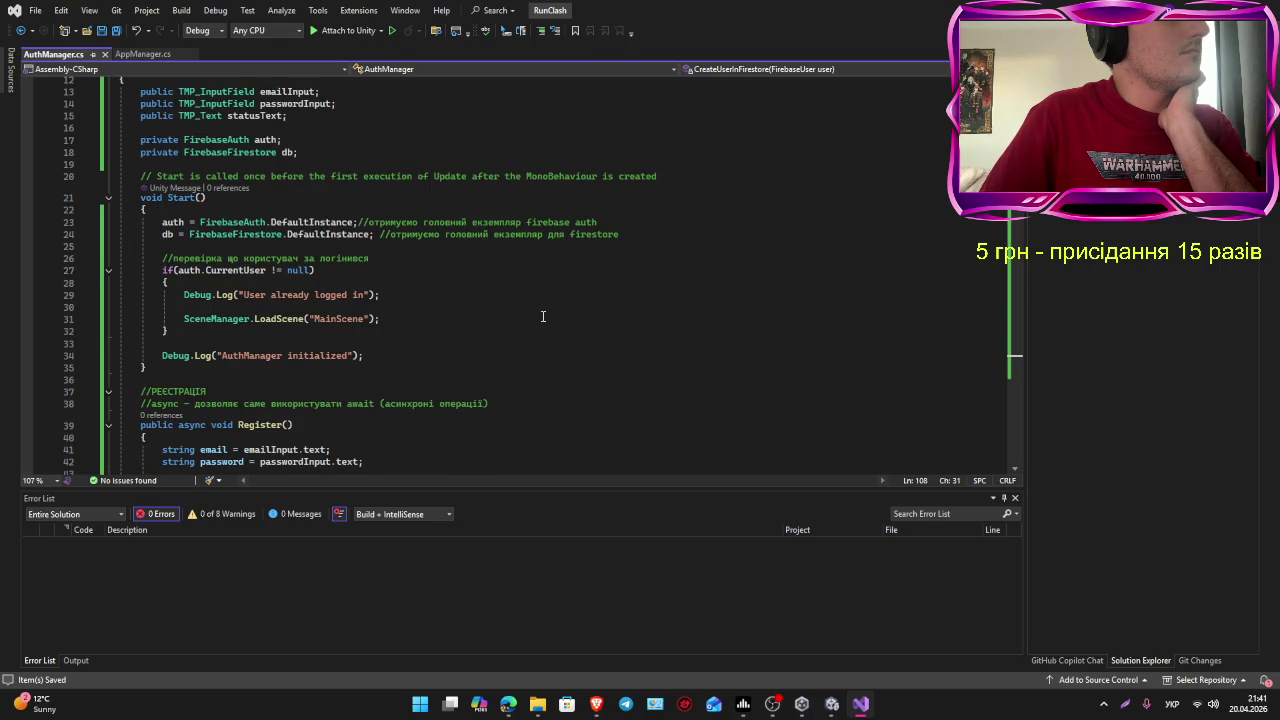
{"action": "left_click", "coordinate": [861, 704]}
{"action": "left_click_drag", "start_coordinate": [429, 194], "coordinate": [404, 311]}
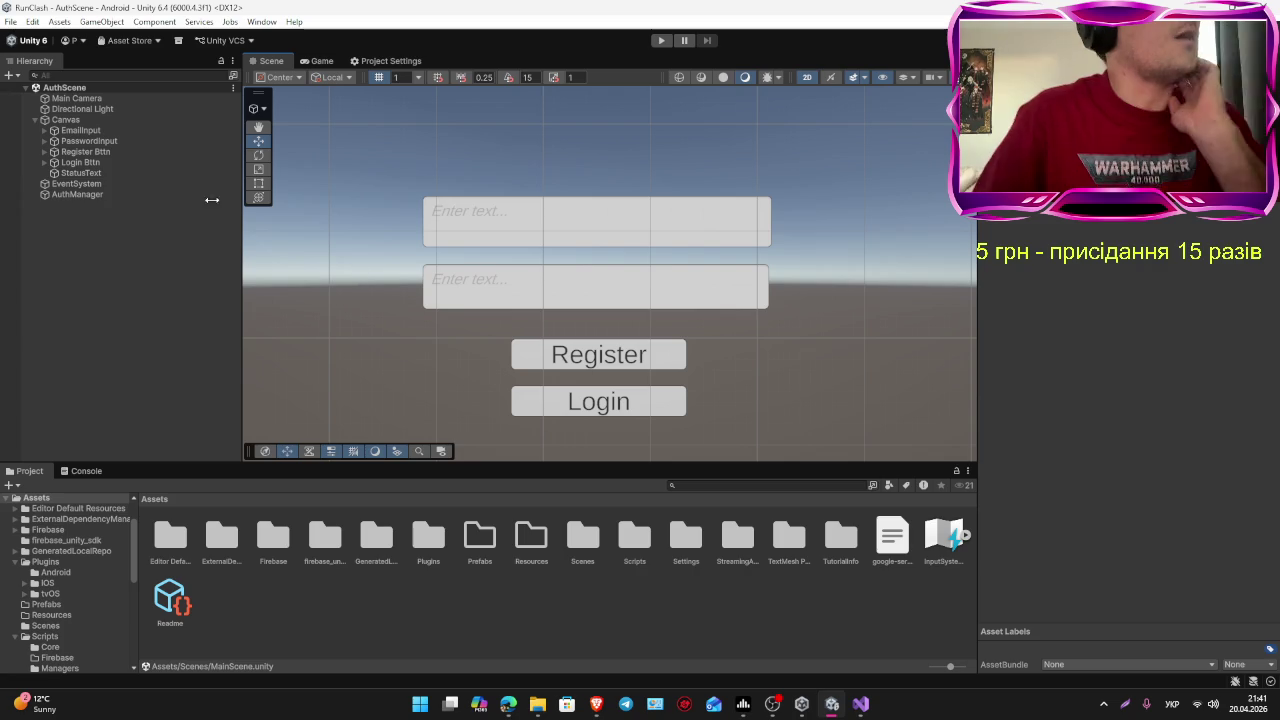
{"action": "left_click", "coordinate": [80, 130]}
{"action": "left_click", "coordinate": [44, 131]}
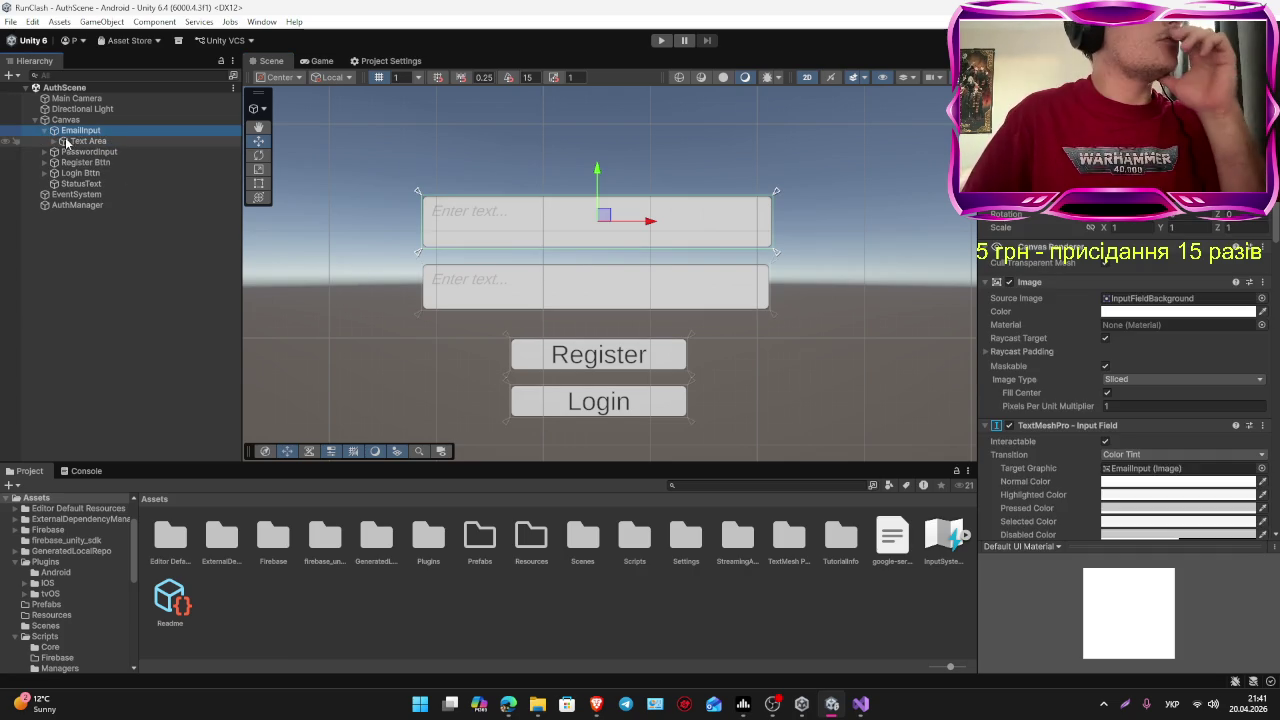
{"action": "left_click", "coordinate": [76, 141]}
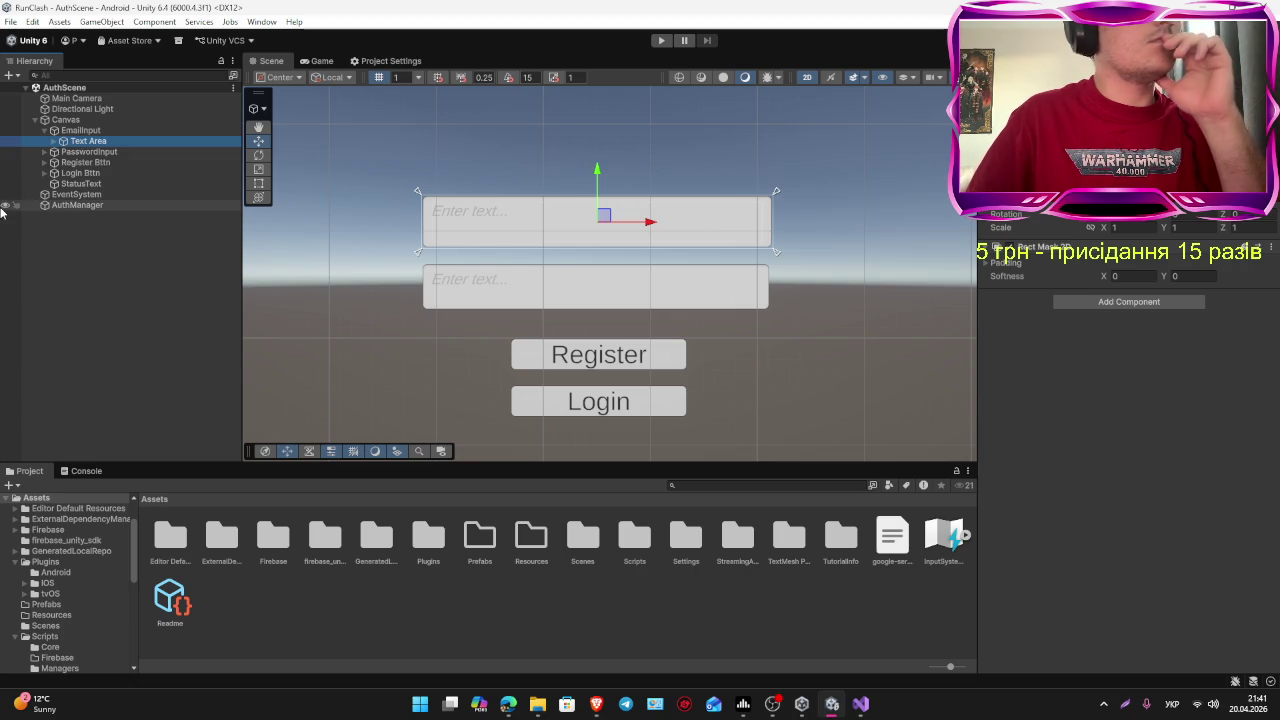
{"action": "left_click", "coordinate": [52, 141]}
{"action": "left_click", "coordinate": [80, 152]}
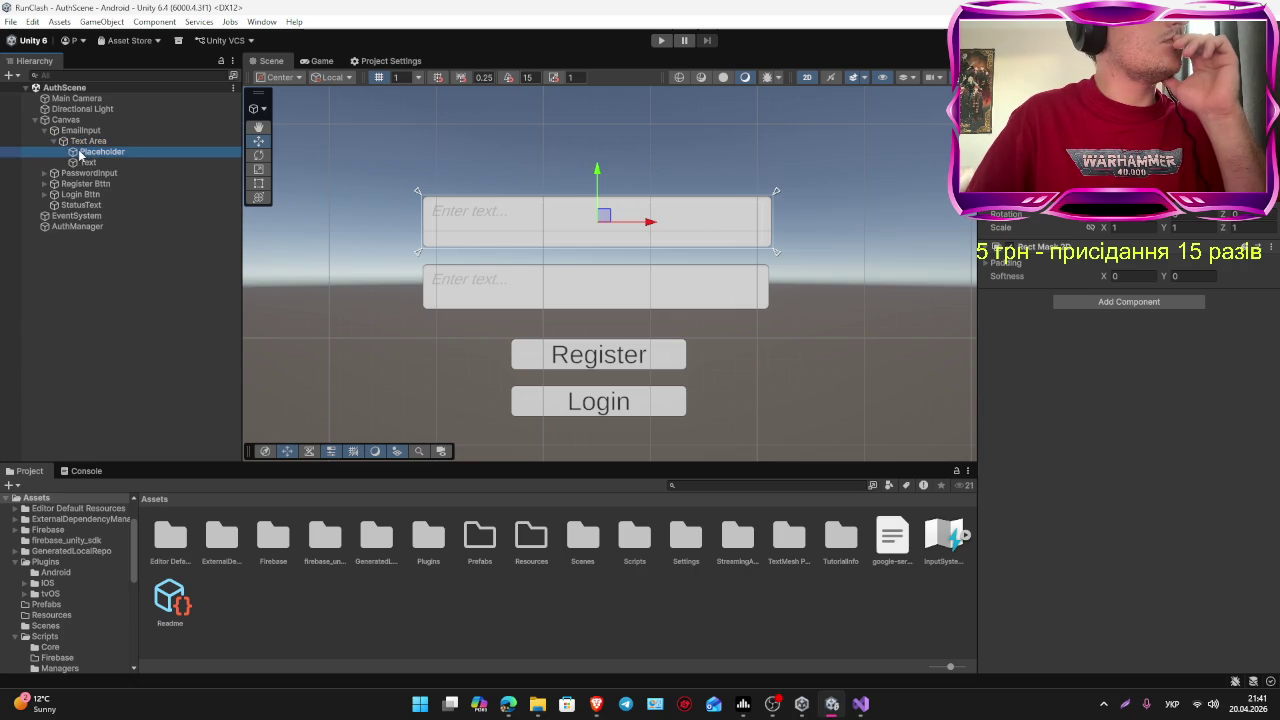
{"action": "left_click", "coordinate": [88, 163]}
{"action": "left_click", "coordinate": [1032, 340]}
{"action": "type", "text": "B"}
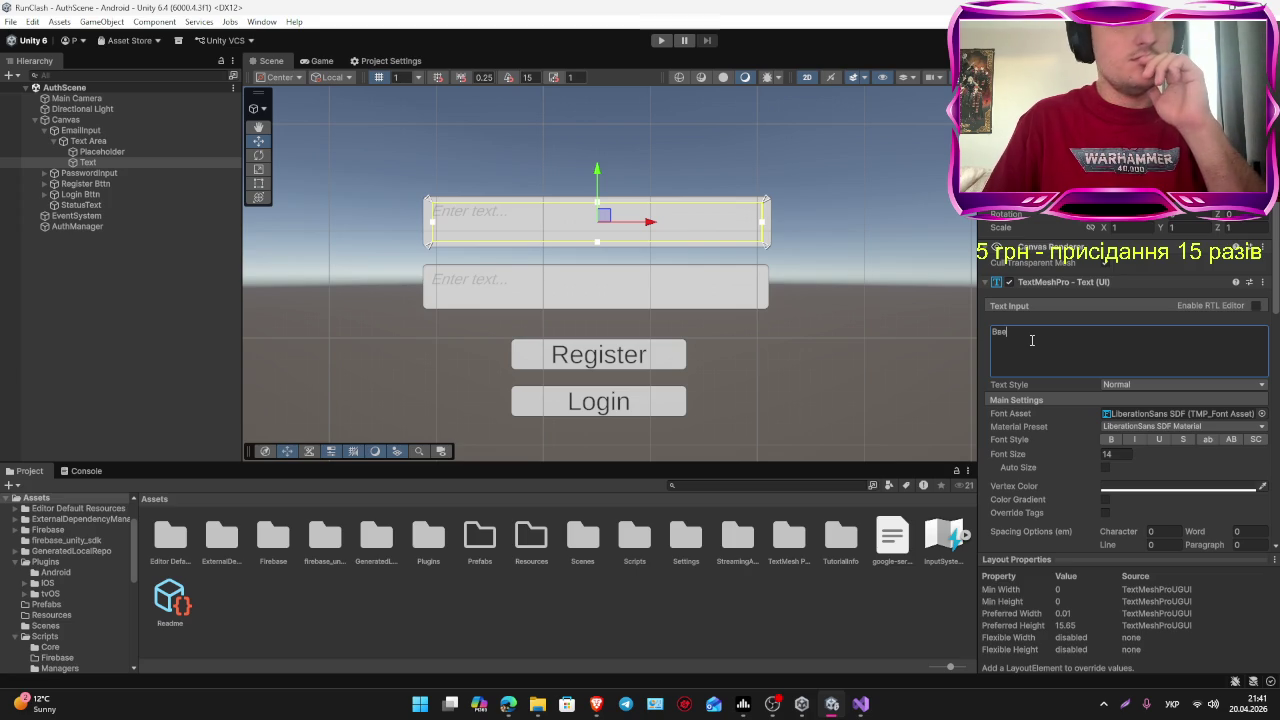
{"action": "key", "text": "BackSpace"}
{"action": "key", "text": "BackSpace"}
{"action": "key", "text": "BackSpace"}
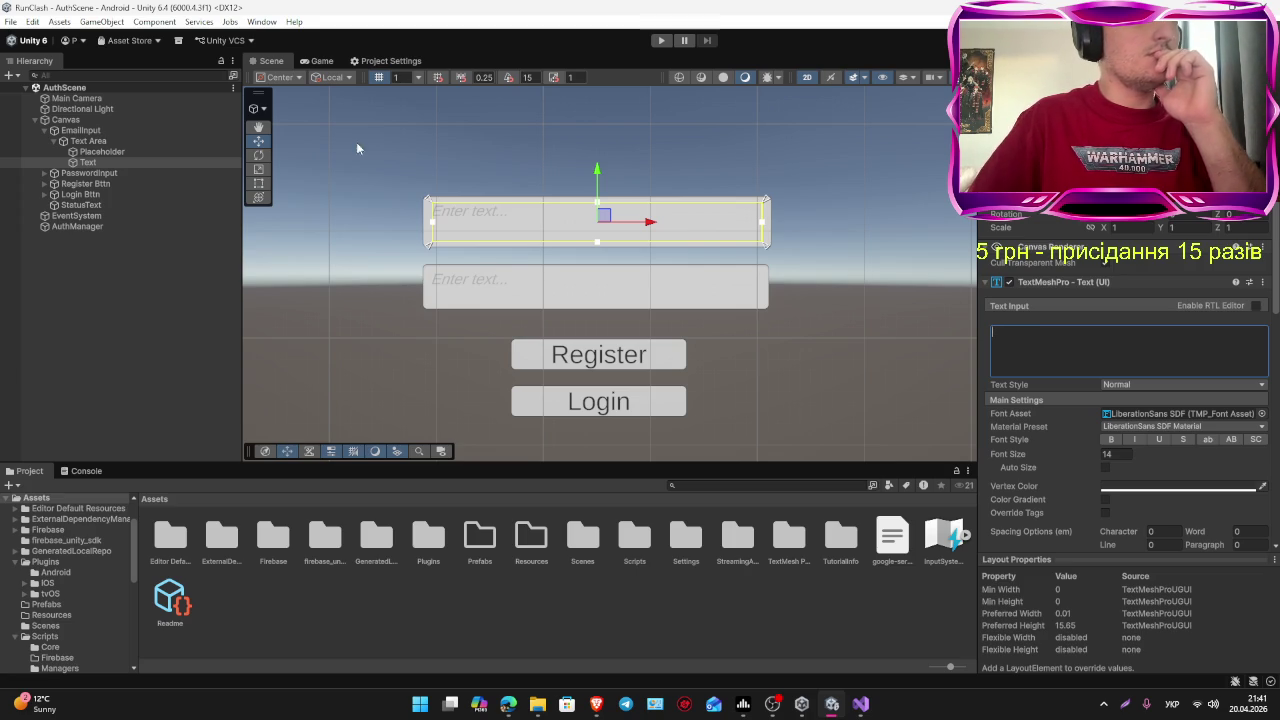
{"action": "left_click", "coordinate": [57, 144]}
{"action": "left_click", "coordinate": [62, 141]}
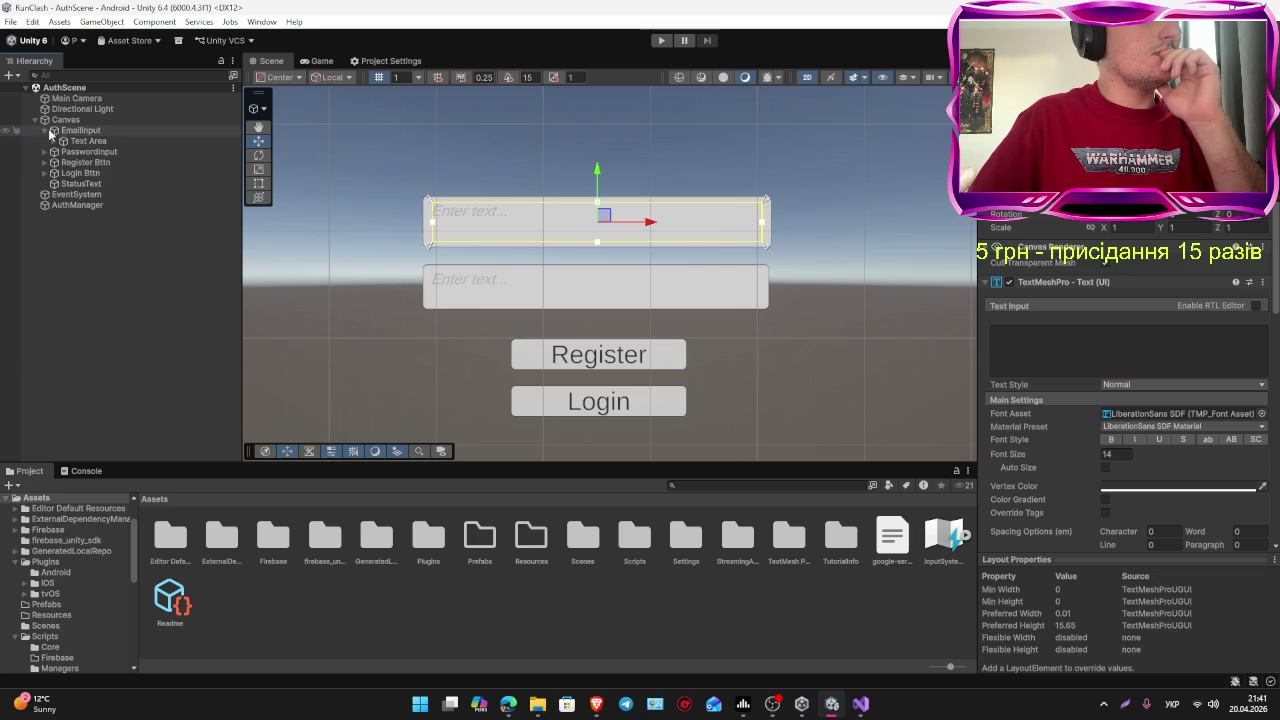
{"action": "left_click", "coordinate": [80, 130]}
{"action": "left_click", "coordinate": [47, 130]}
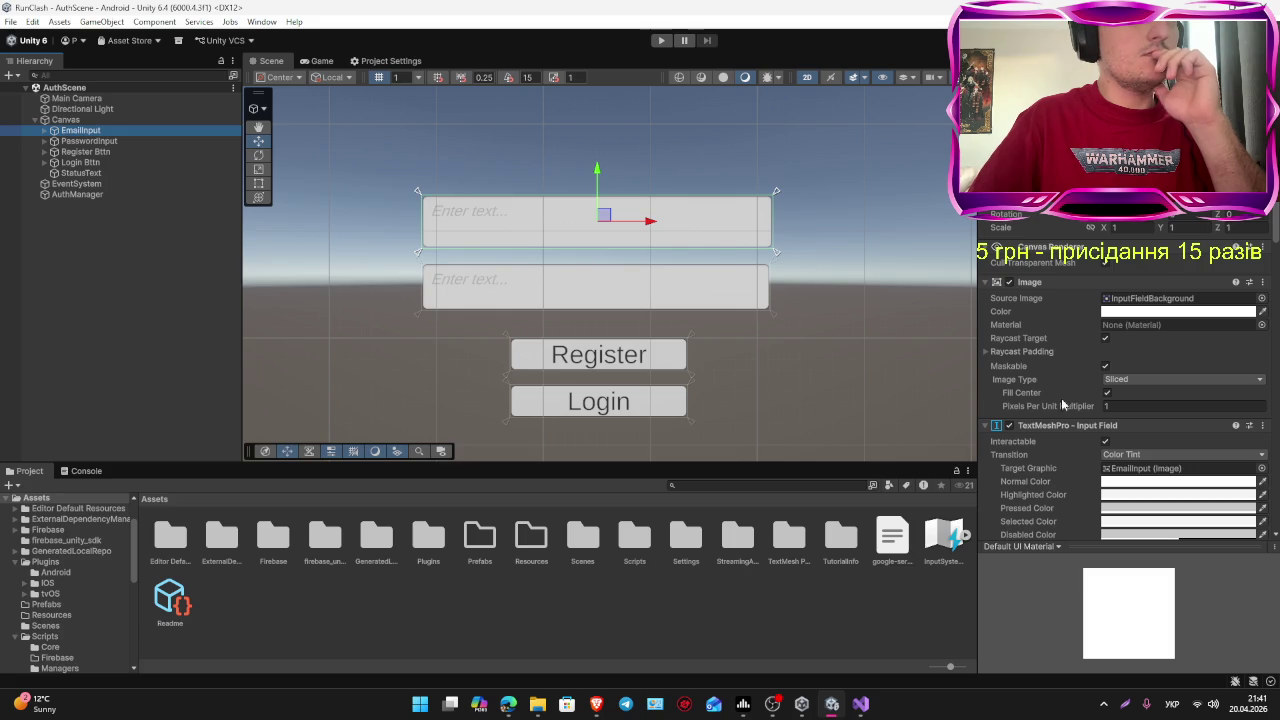
Step: Set the EmailInput field's text to 'Input to email' in the Inspector
{"action": "scroll", "coordinate": [1070, 400], "scroll_direction": "down", "scroll_amount": 10}
{"action": "left_click", "coordinate": [1047, 234]}
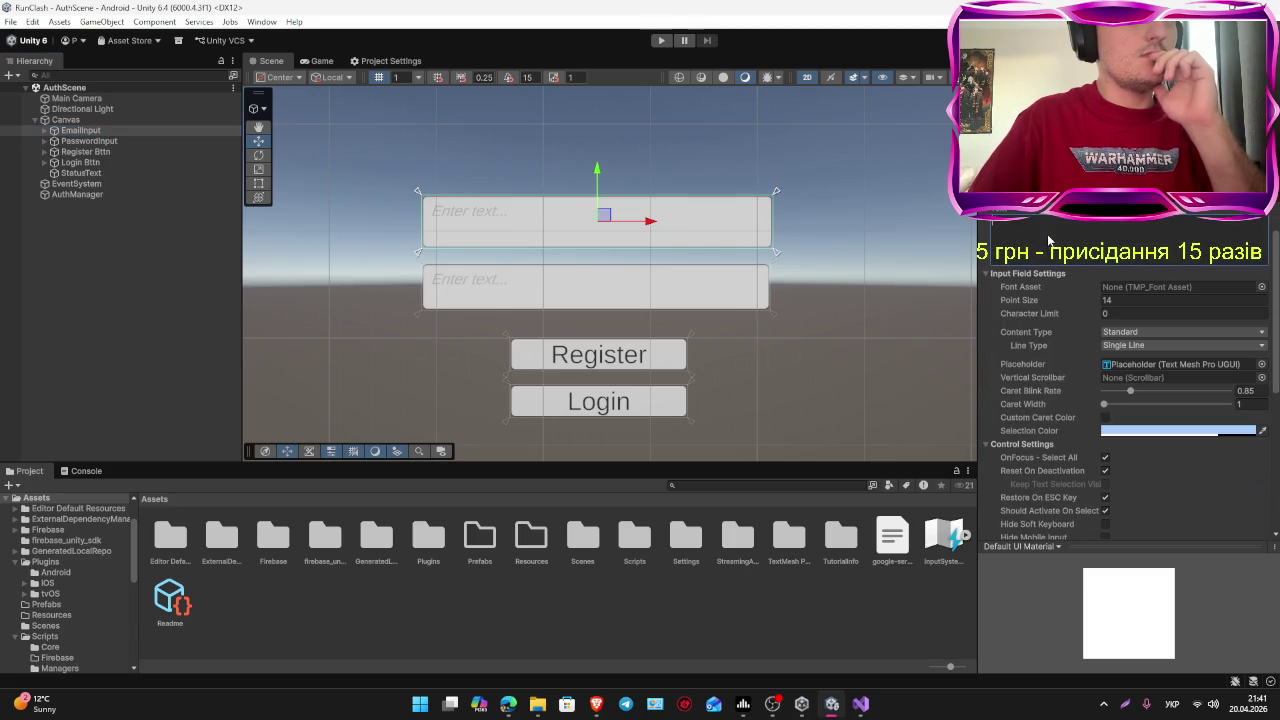
{"action": "type", "text": "a"}
{"action": "key", "text": "BackSpace"}
{"action": "type", "text": "Введіть"}
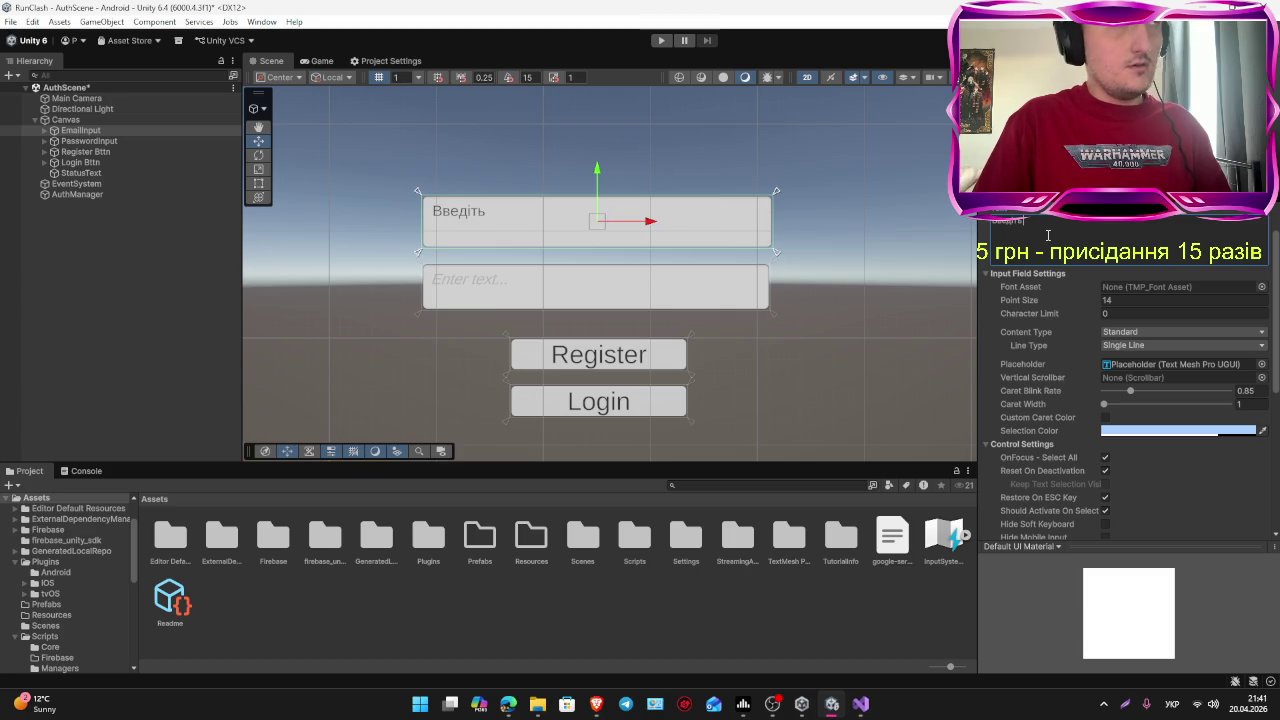
{"action": "key", "text": "BackSpace"}
{"action": "key", "text": "BackSpace"}
{"action": "key", "text": "BackSpace"}
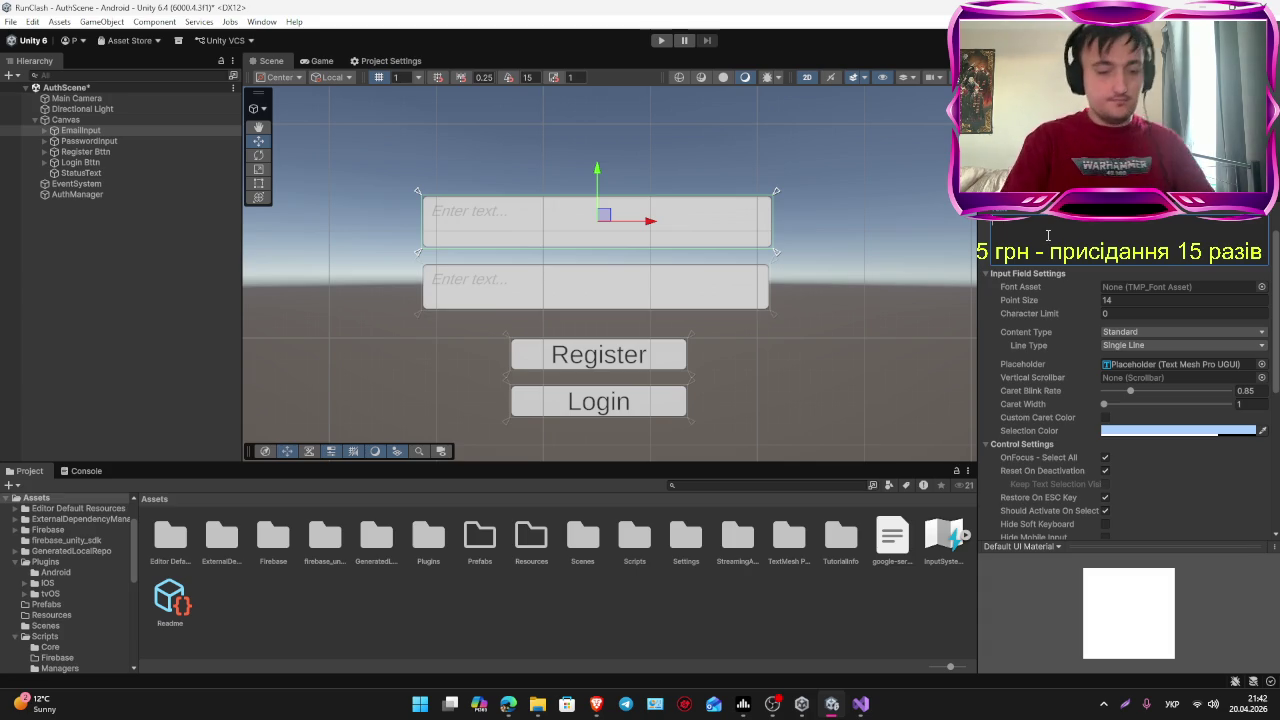
{"action": "type", "text": "Штг"}
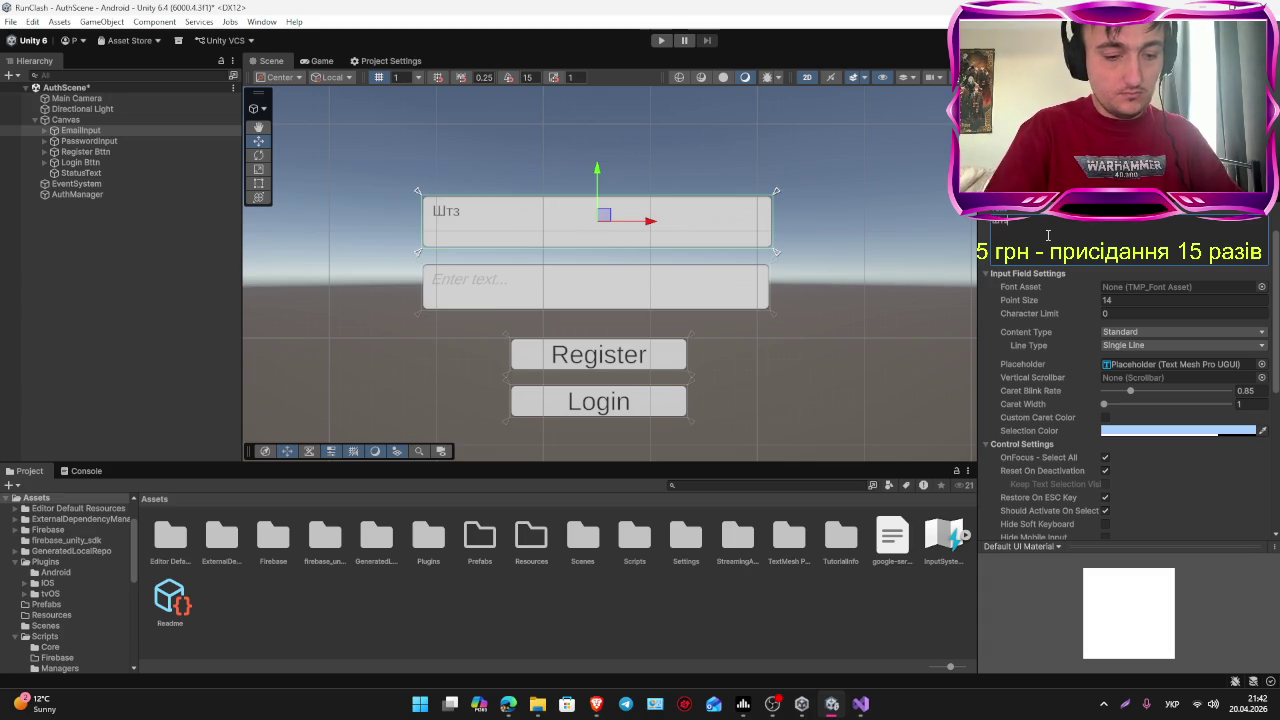
{"action": "type", "text": "е"}
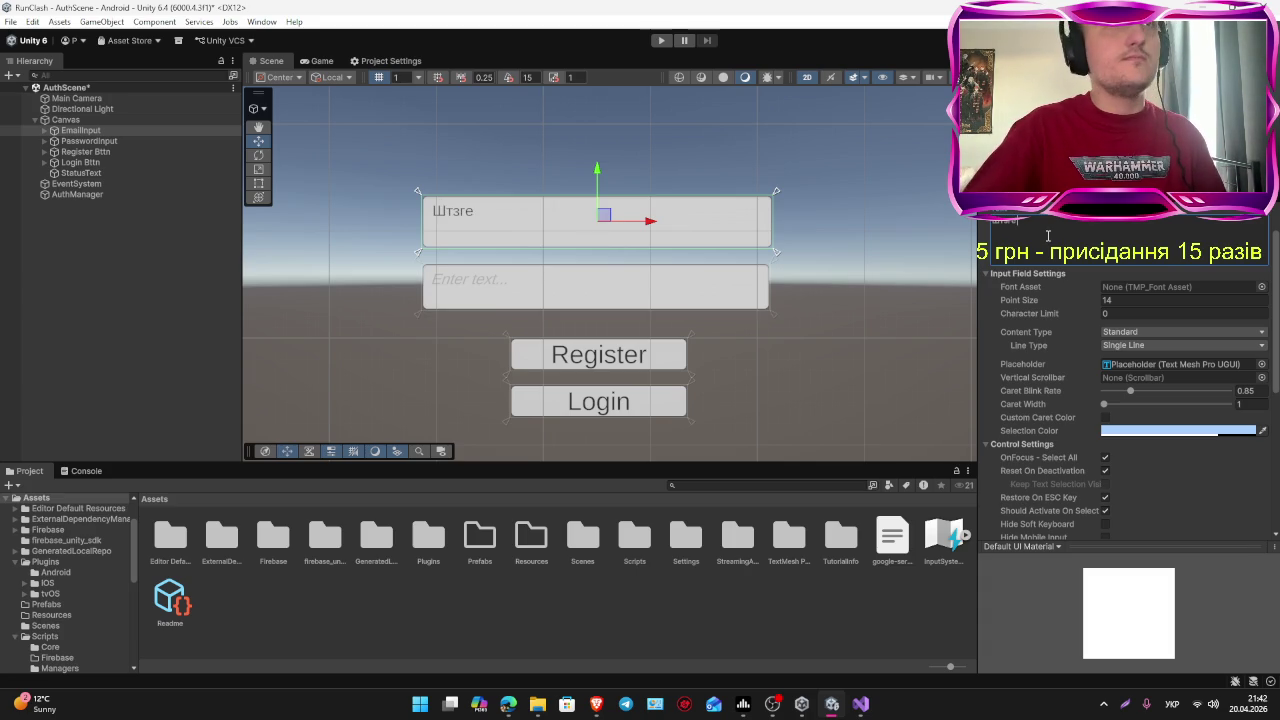
{"action": "key", "text": "alt+shift"}
{"action": "key", "text": "BackSpace"}
{"action": "key", "text": "BackSpace"}
{"action": "key", "text": "BackSpace"}
{"action": "type", "text": "Input to"}
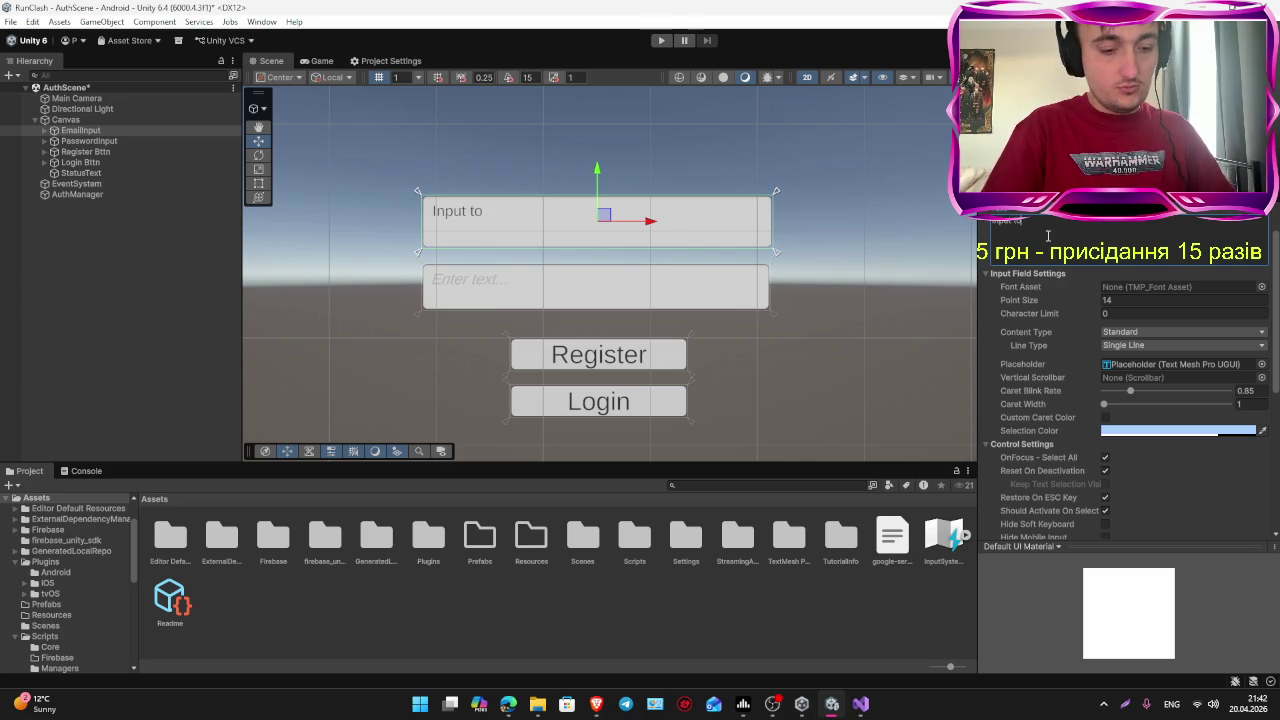
{"action": "type", "text": " email"}
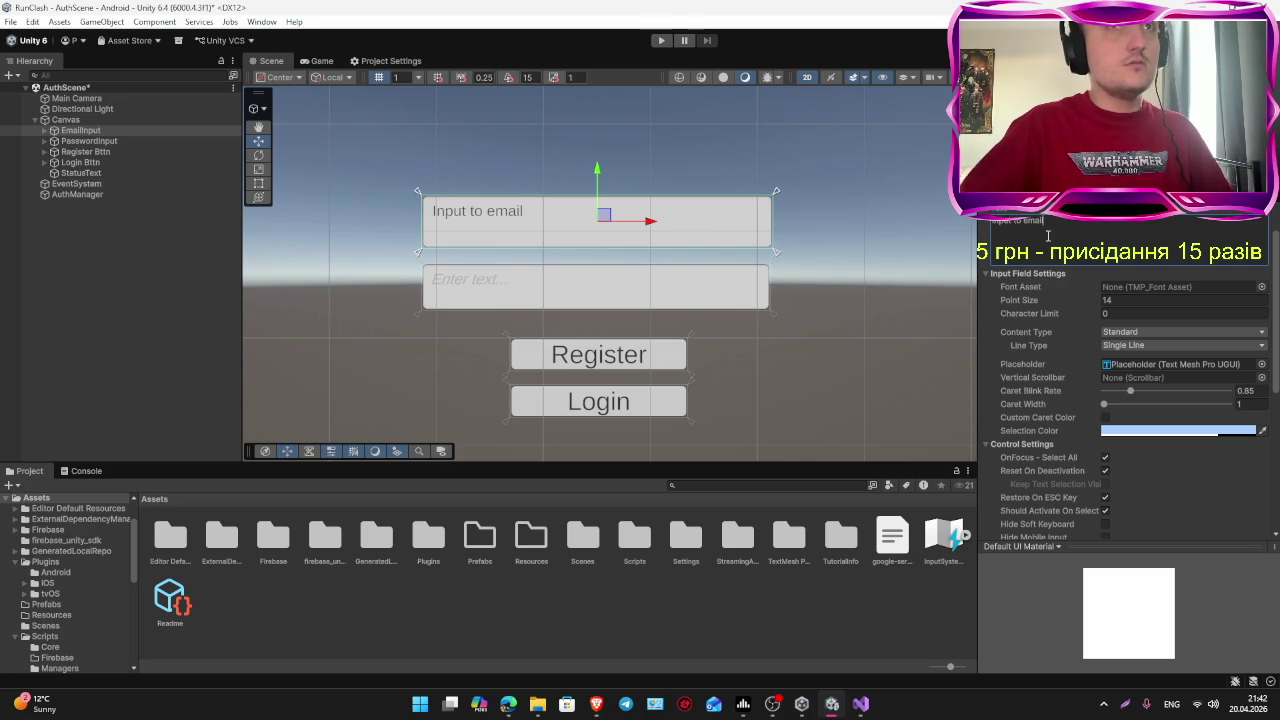
{"action": "left_click", "coordinate": [89, 141]}
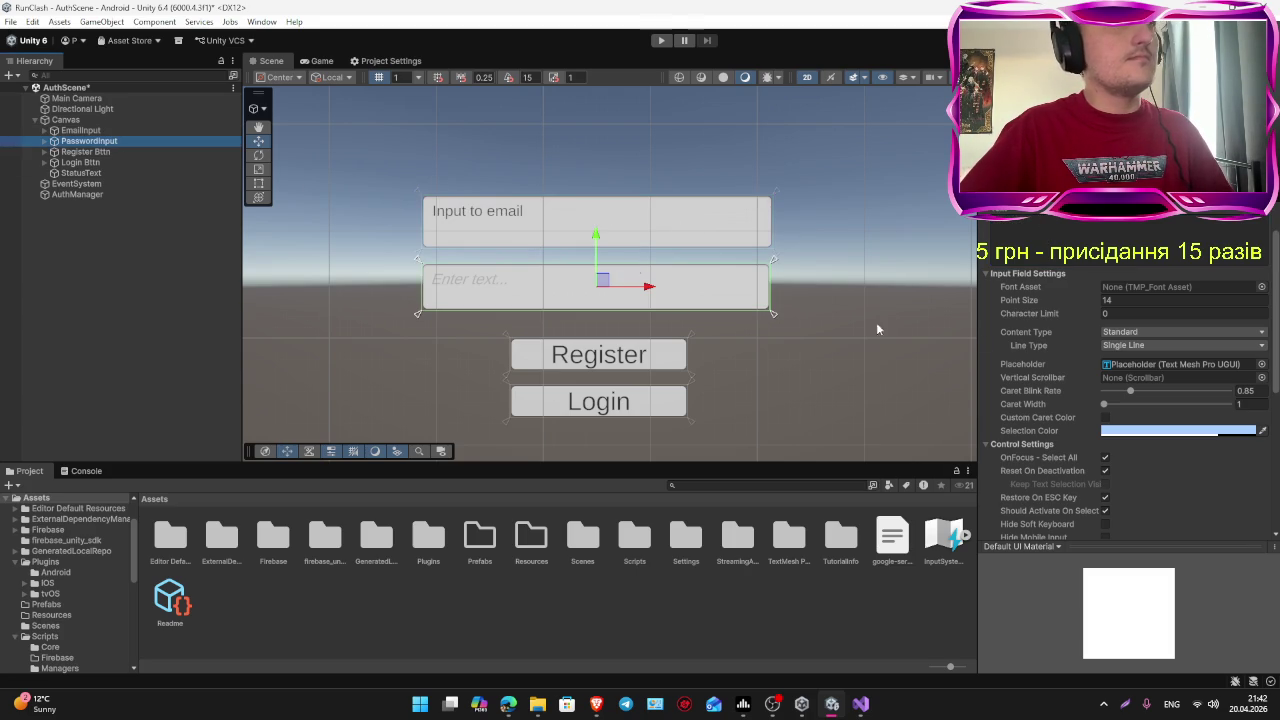
Step: Set the PasswordInput text to 'Input to password' and recentre the whole canvas
{"action": "left_click", "coordinate": [1042, 240]}
{"action": "type", "text": "Input"}
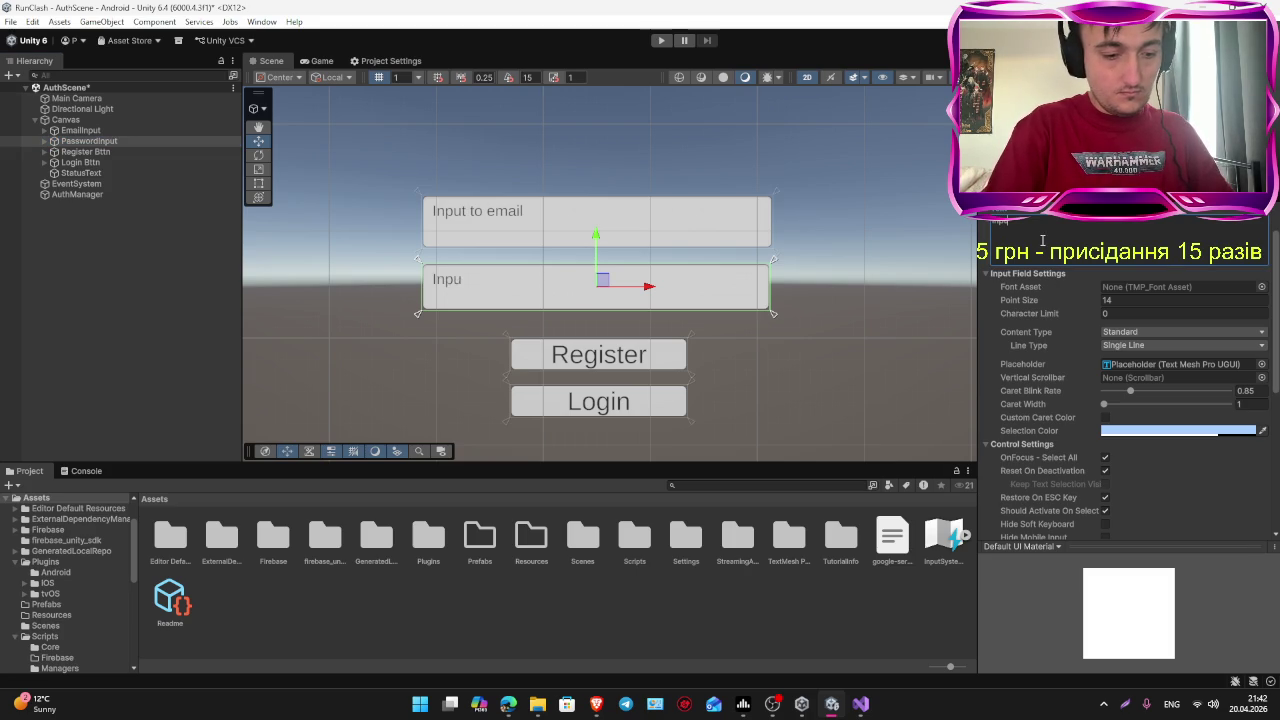
{"action": "type", "text": "  to password"}
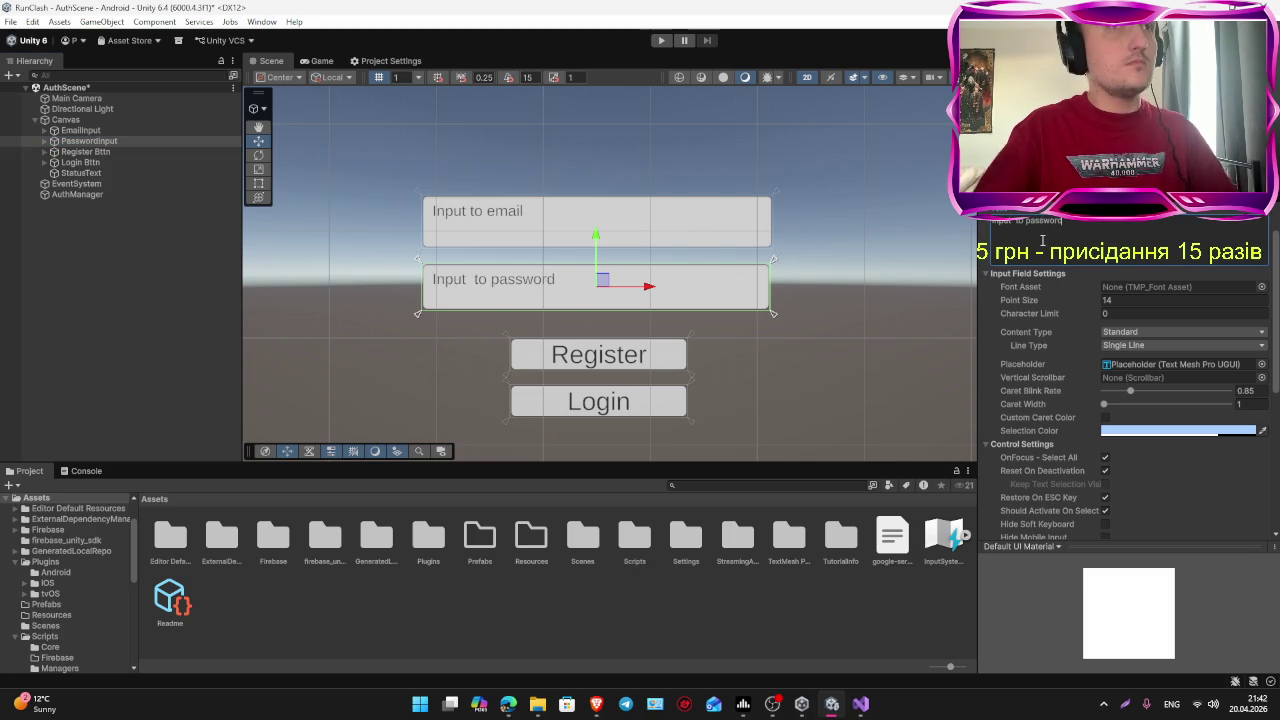
{"action": "left_click", "coordinate": [166, 346]}
{"action": "scroll", "coordinate": [455, 303], "scroll_direction": "down", "scroll_amount": 6}
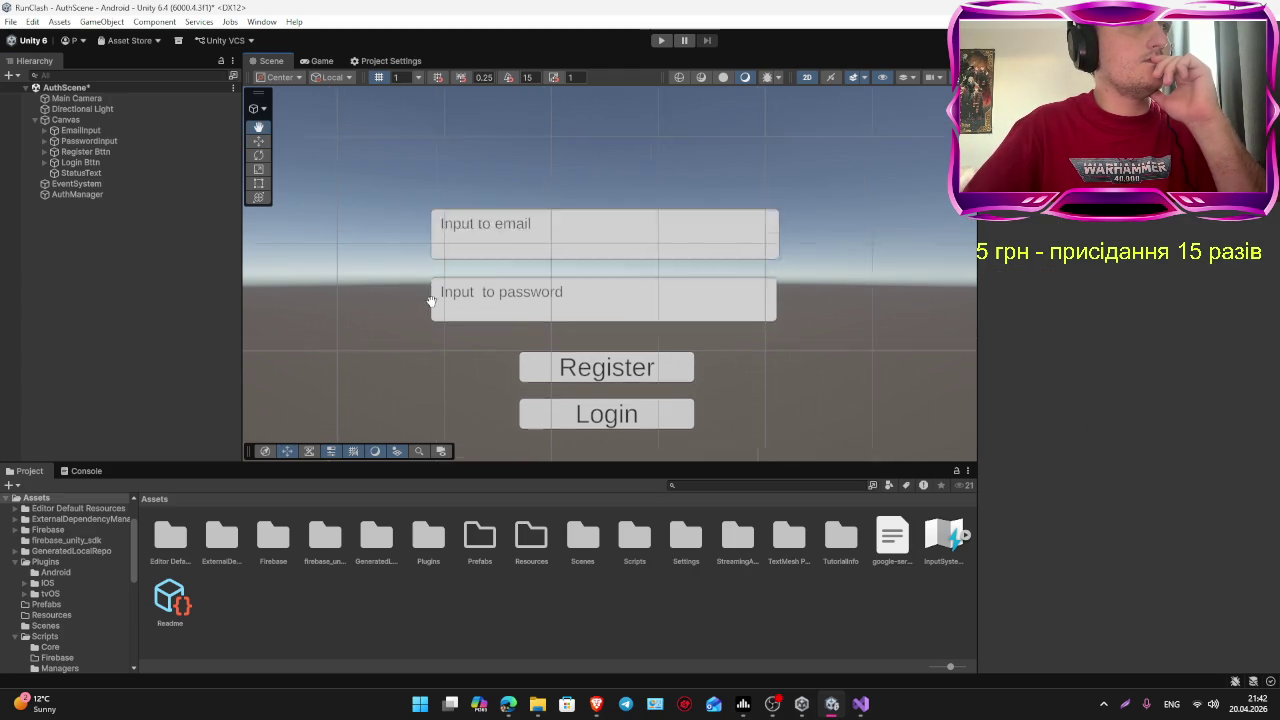
{"action": "left_click_drag", "start_coordinate": [455, 303], "coordinate": [508, 265]}
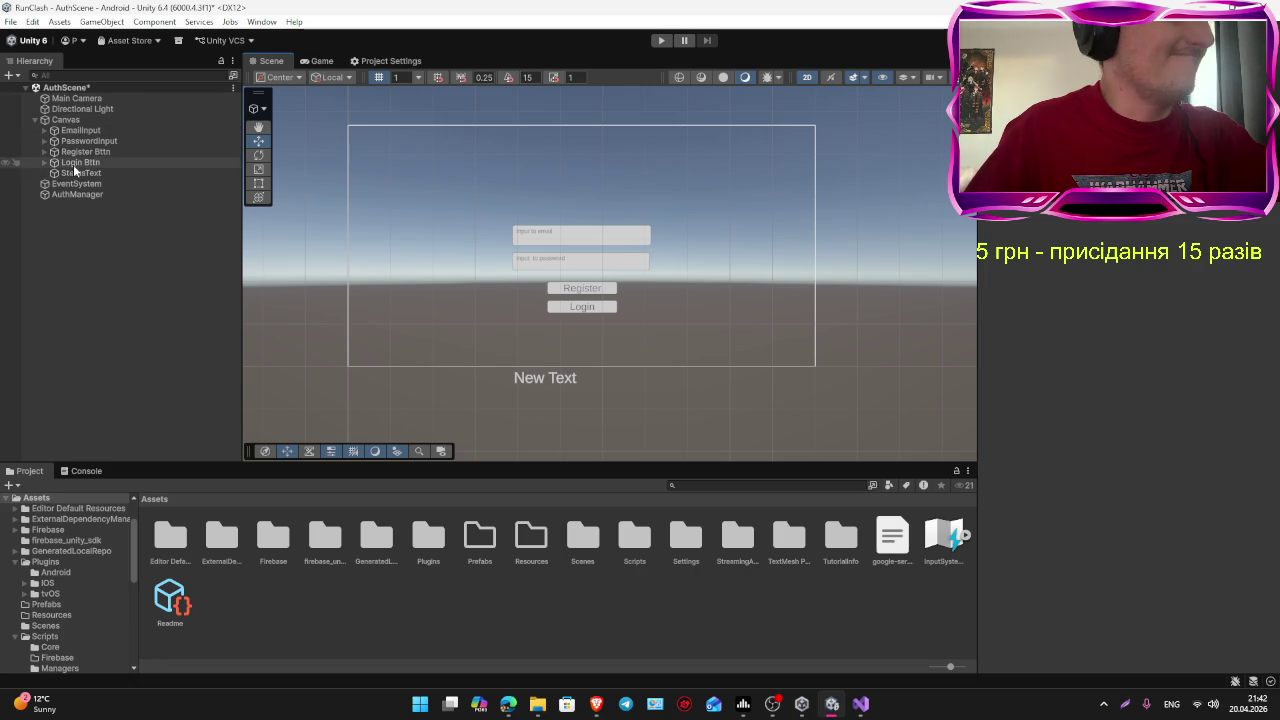
Step: Frame the StatusText object and nudge it slightly upward
{"action": "left_click", "coordinate": [81, 175]}
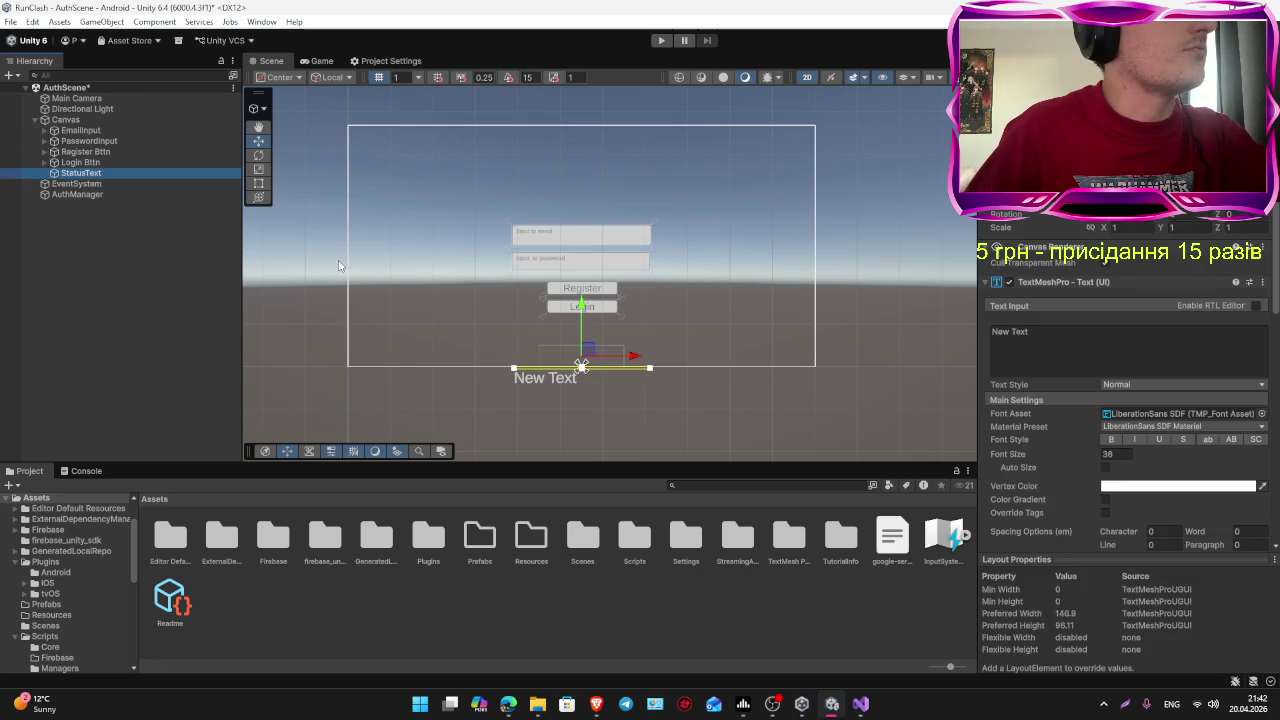
{"action": "key", "text": "f"}
{"action": "scroll", "coordinate": [623, 415], "scroll_direction": "up", "scroll_amount": 5}
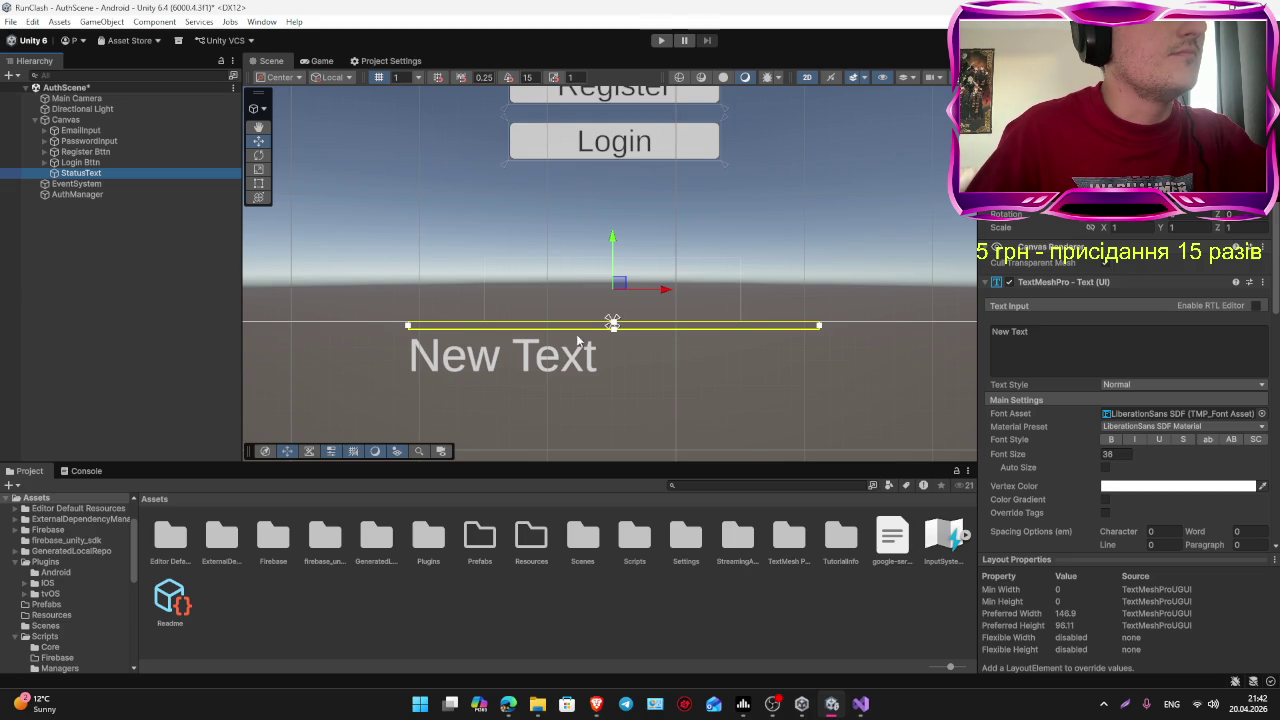
{"action": "left_click", "coordinate": [664, 338]}
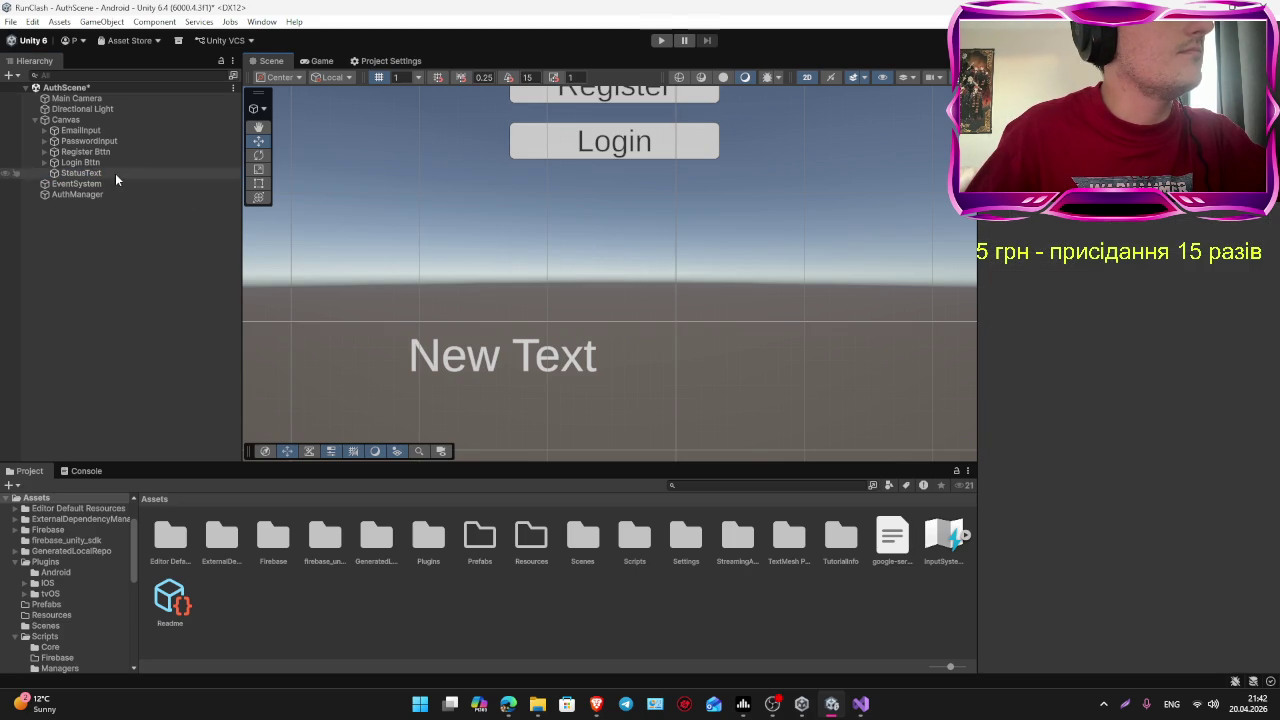
{"action": "left_click", "coordinate": [82, 172]}
{"action": "mouse_move", "coordinate": [613, 237]}
{"action": "left_mouse_down"}
{"action": "mouse_move", "coordinate": [613, 174]}
{"action": "mouse_move", "coordinate": [614, 239]}
{"action": "left_mouse_up"}
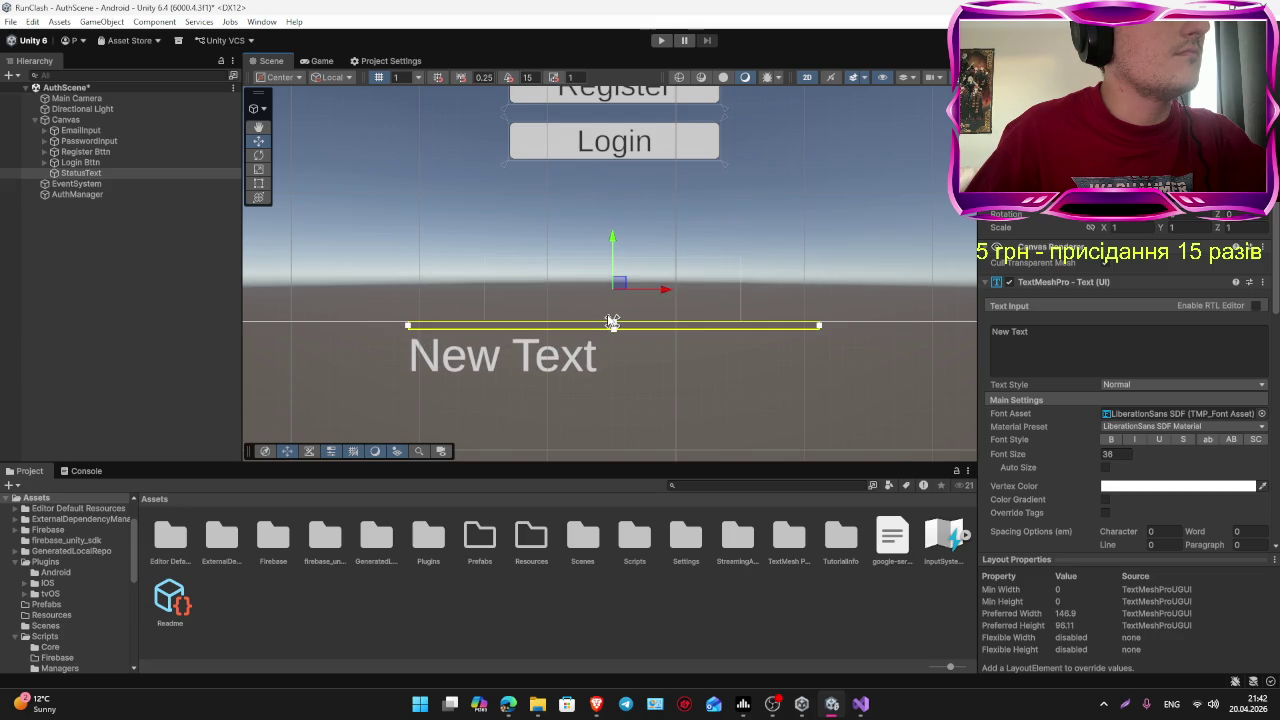
{"action": "left_click", "coordinate": [550, 298]}
{"action": "left_click", "coordinate": [190, 173]}
{"action": "key", "text": "f"}
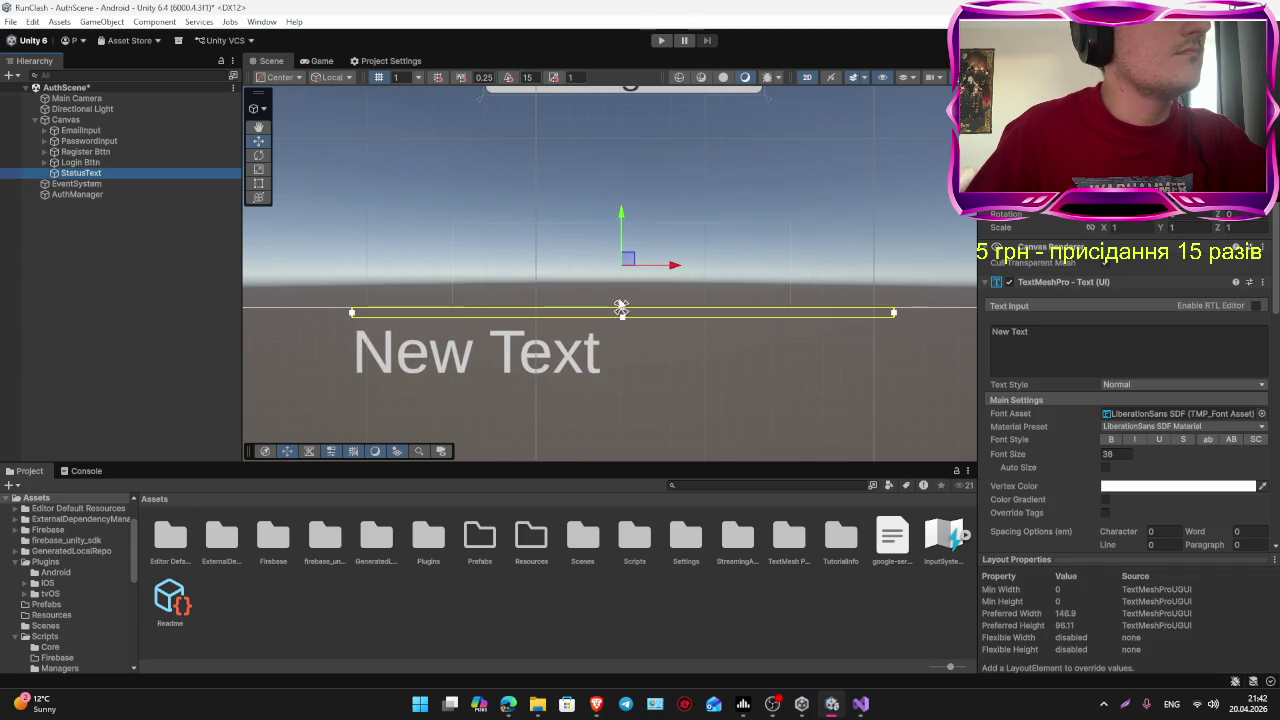
{"action": "left_click", "coordinate": [621, 308]}
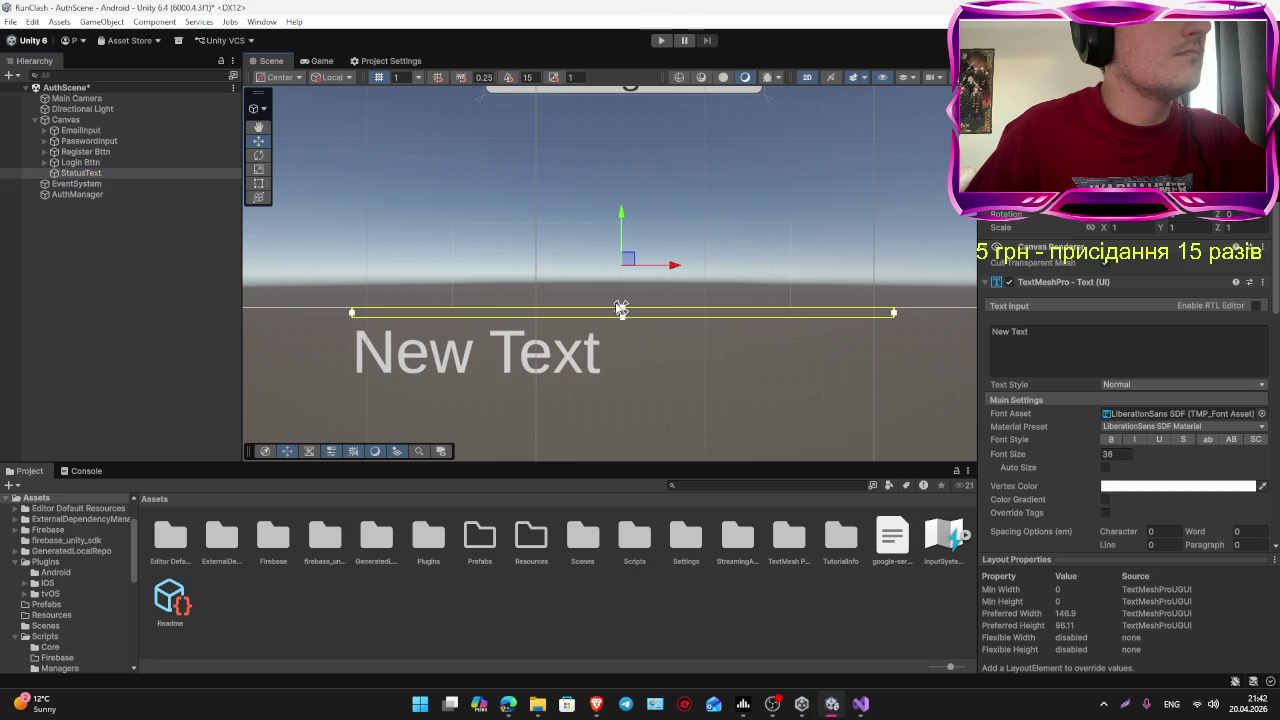
Step: Drag StatusText's anchors toward the upper left and spread its right anchors outward
{"action": "left_click_drag", "start_coordinate": [621, 308], "coordinate": [446, 222]}
{"action": "left_click_drag", "start_coordinate": [622, 222], "coordinate": [624, 226]}
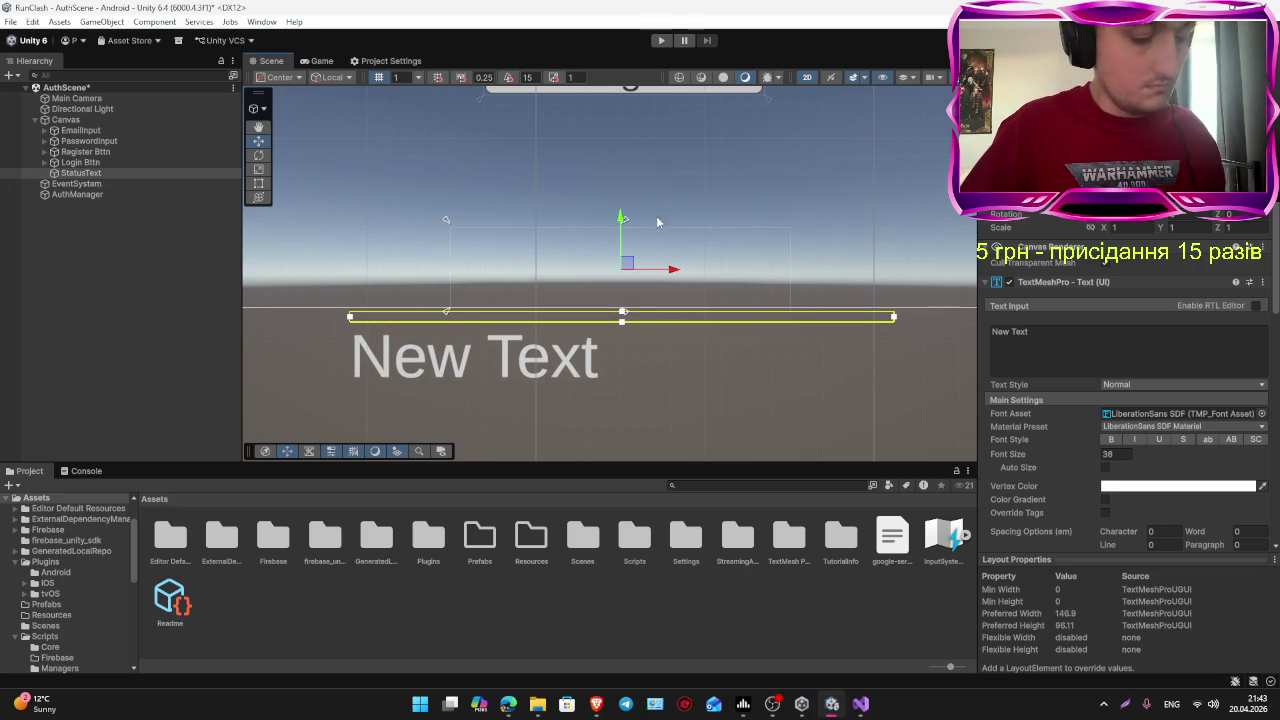
{"action": "key", "text": "ctrl+z"}
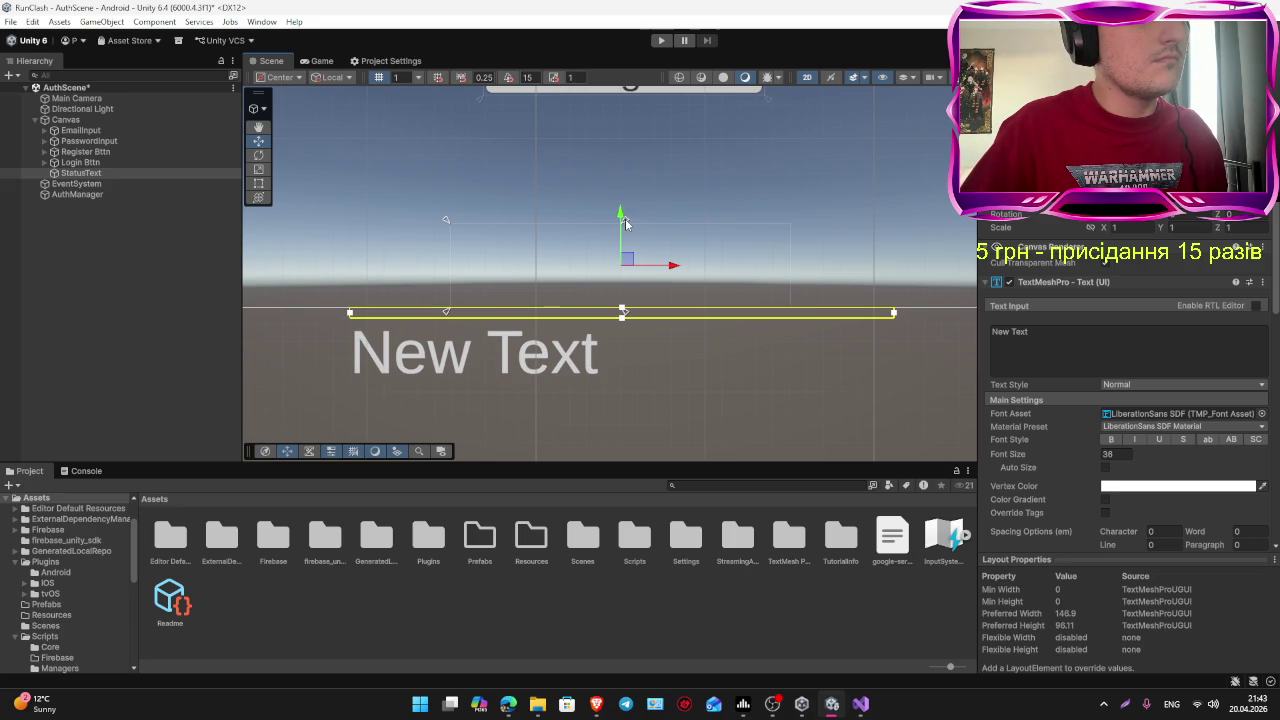
{"action": "mouse_move", "coordinate": [677, 217]}
{"action": "left_mouse_down"}
{"action": "mouse_move", "coordinate": [789, 220]}
{"action": "mouse_move", "coordinate": [801, 232]}
{"action": "mouse_move", "coordinate": [800, 221]}
{"action": "left_mouse_up"}
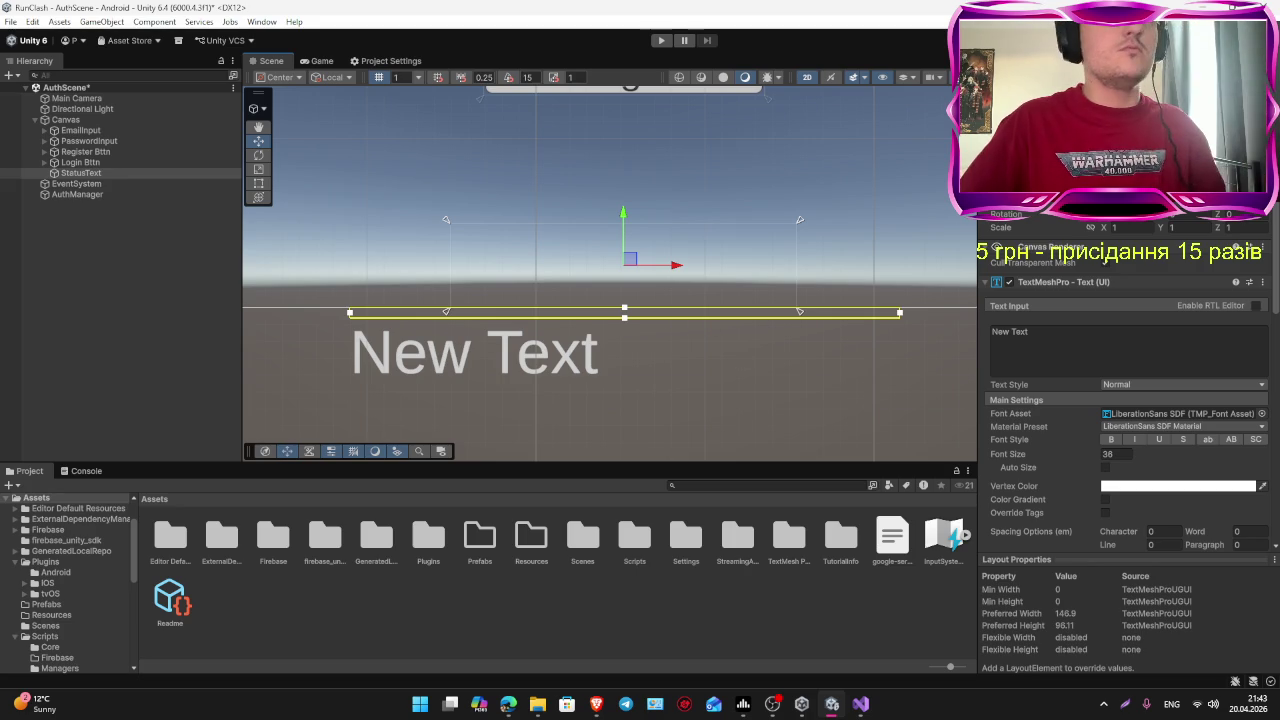
Step: Move StatusText about 90 px higher, then delete the object
{"action": "left_click", "coordinate": [68, 174]}
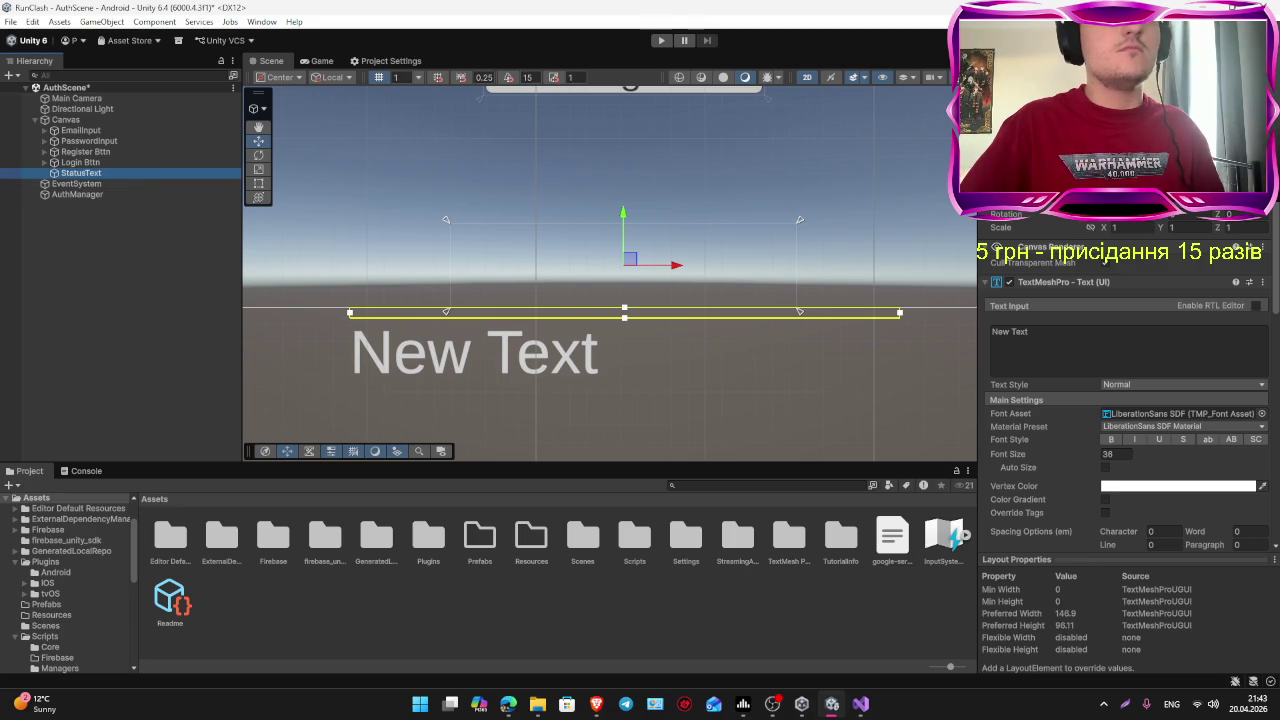
{"action": "scroll", "coordinate": [949, 182], "scroll_direction": "down", "scroll_amount": 1}
{"action": "scroll", "coordinate": [787, 230], "scroll_direction": "up", "scroll_amount": 2}
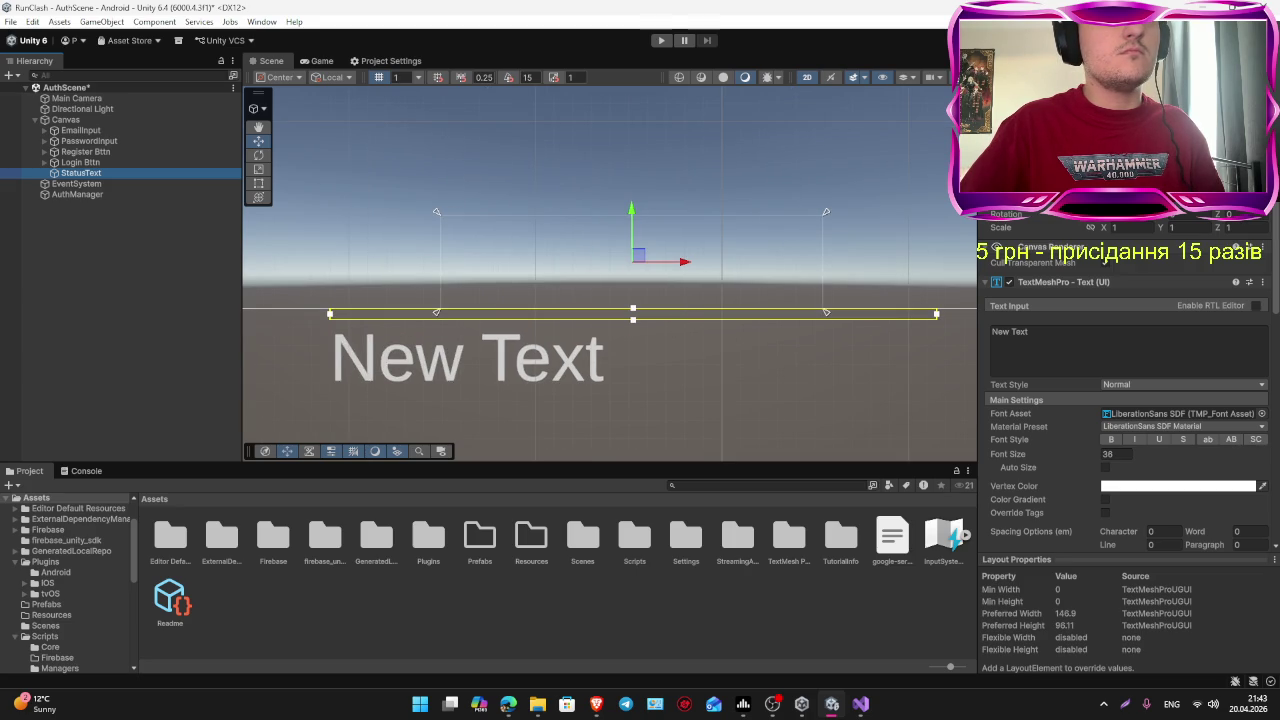
{"action": "left_click_drag", "start_coordinate": [630, 220], "coordinate": [647, 130]}
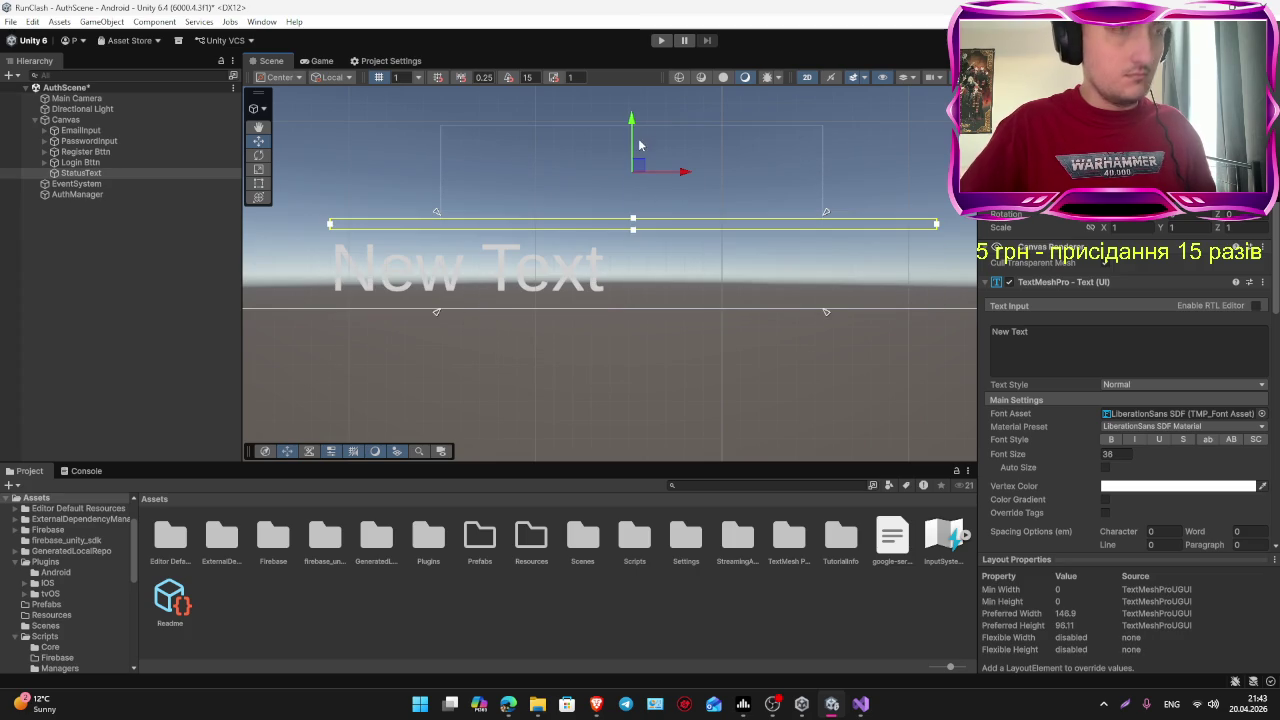
{"action": "left_click", "coordinate": [104, 173]}
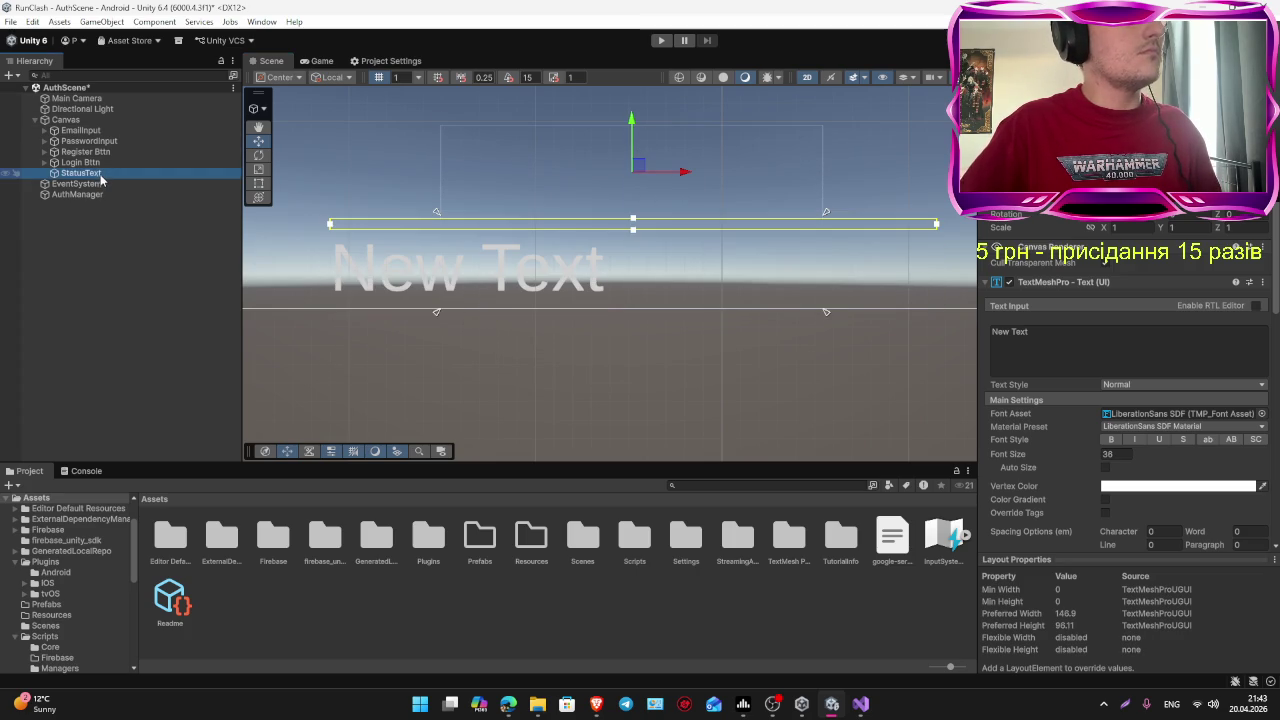
{"action": "key", "text": "Delete"}
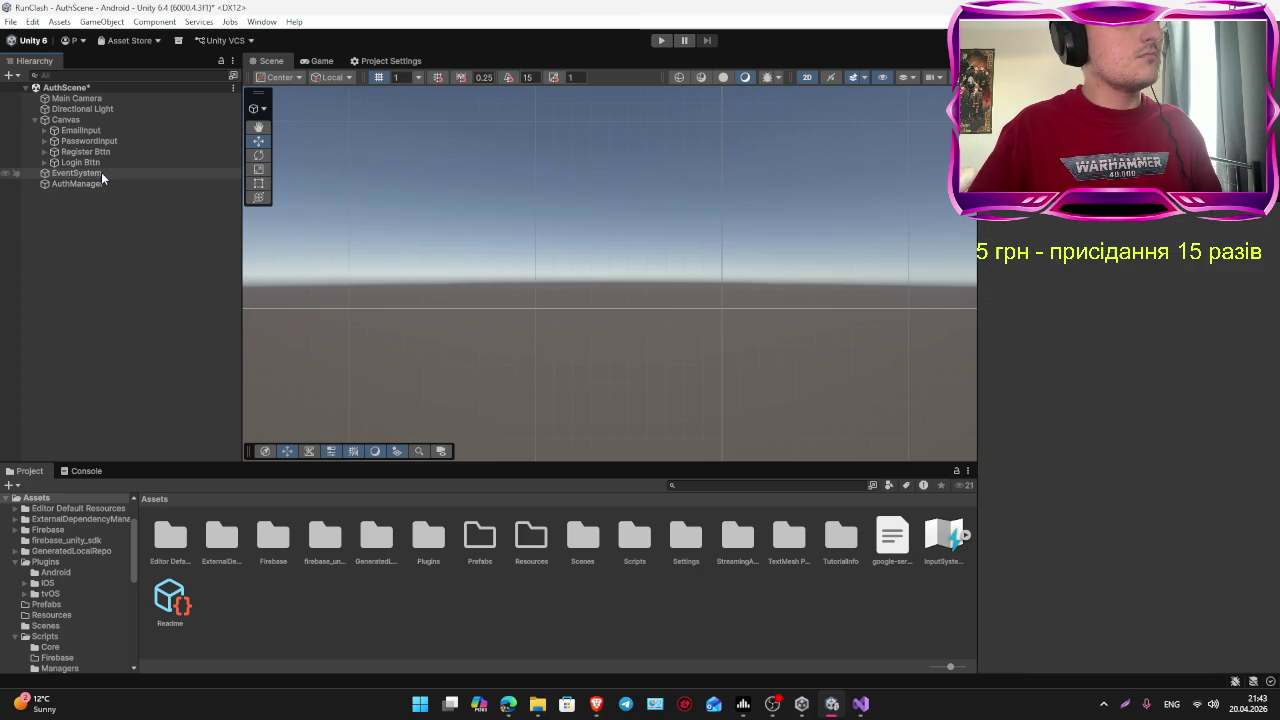
Step: Add a Text - TextMeshPro object as a child of the Canvas
{"action": "left_click", "coordinate": [70, 120]}
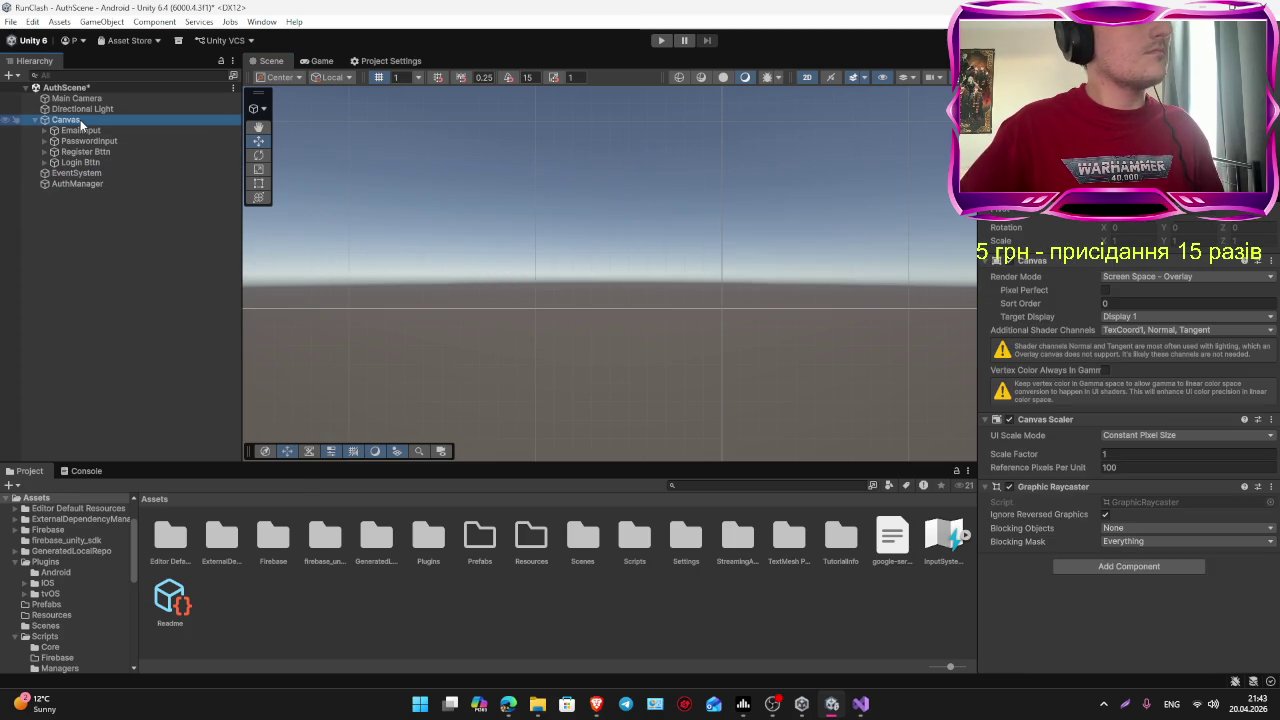
{"action": "right_click", "coordinate": [82, 121]}
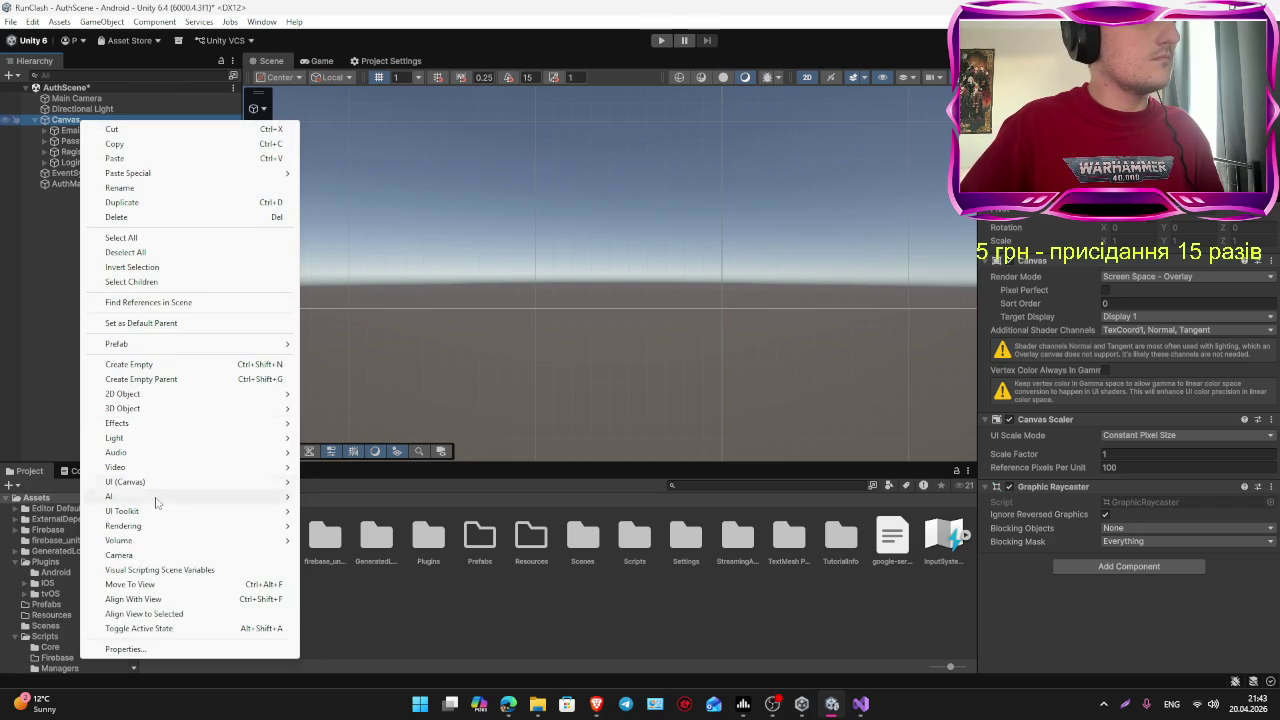
{"action": "mouse_move", "coordinate": [158, 484]}
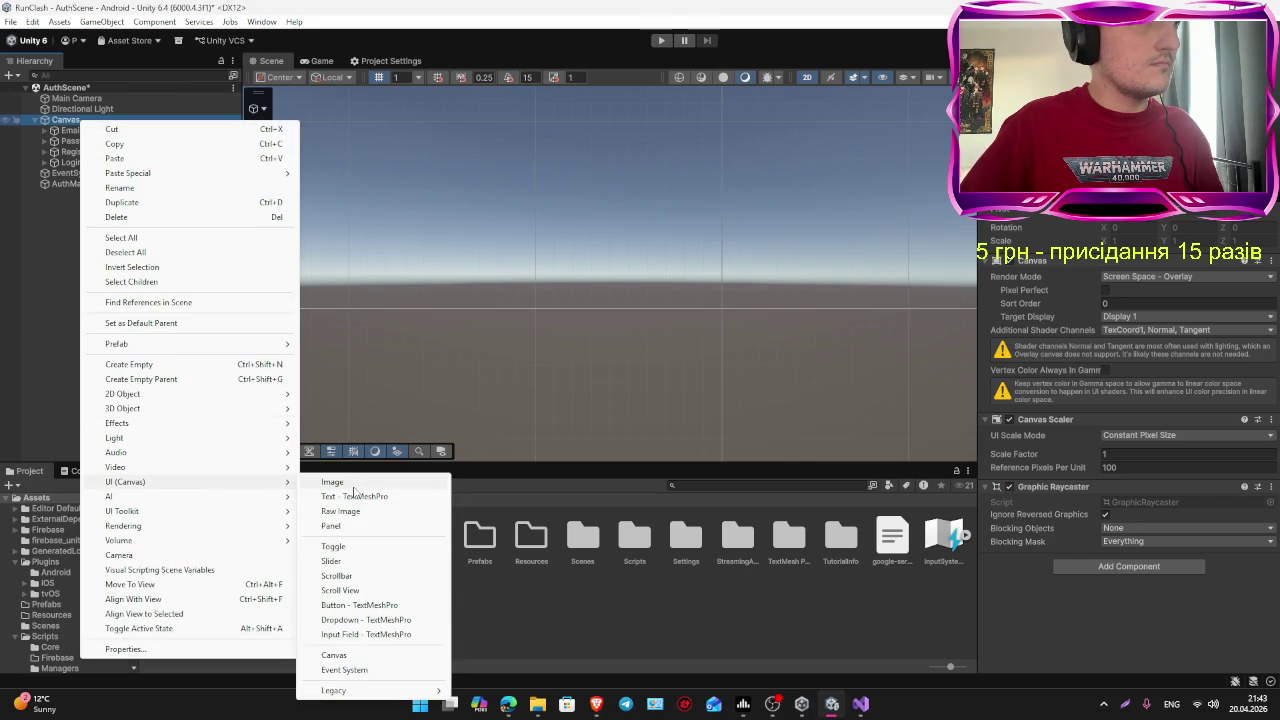
{"action": "left_click", "coordinate": [353, 497]}
{"action": "key", "text": "Up"}
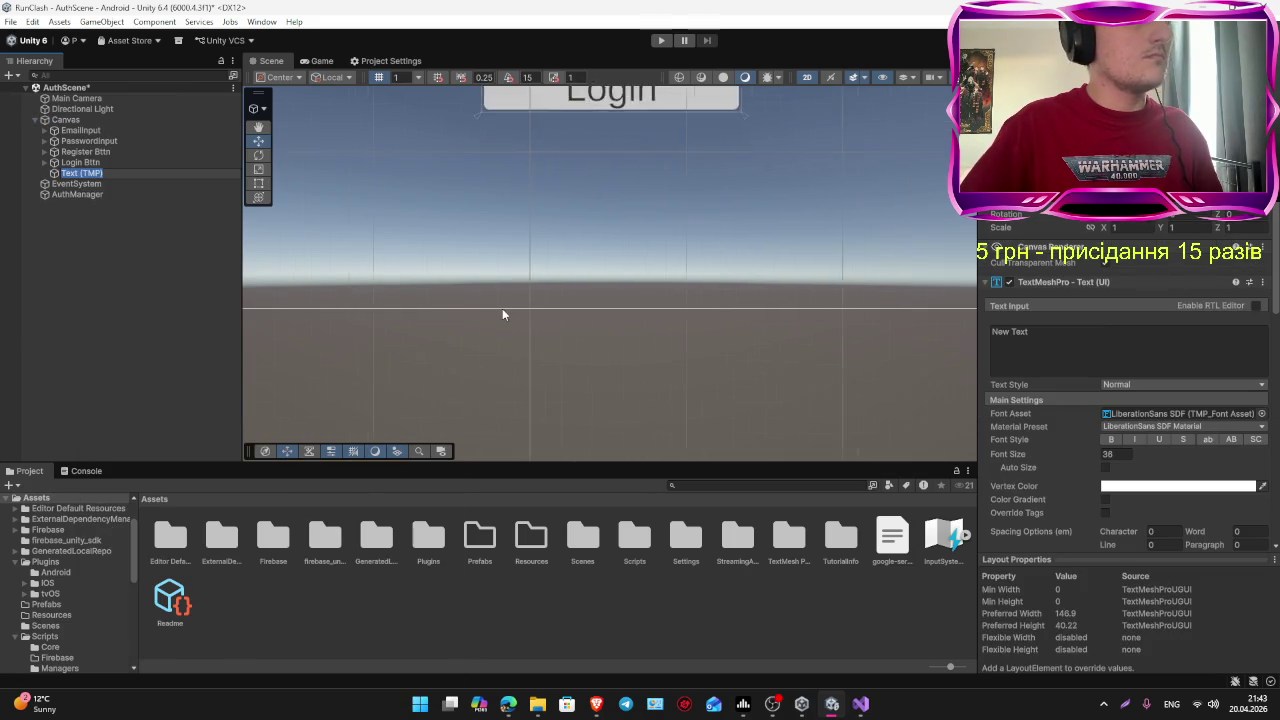
{"action": "scroll", "coordinate": [509, 317], "scroll_direction": "down", "scroll_amount": 3}
{"action": "key", "text": "w"}
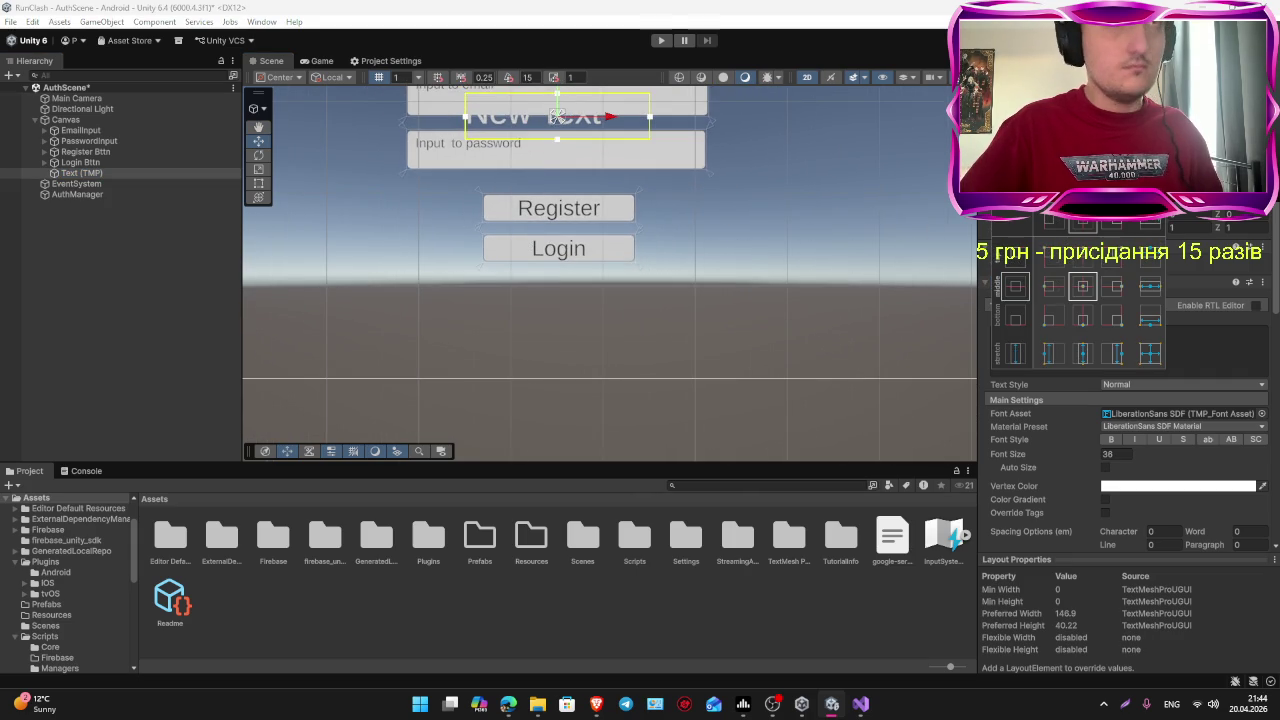
Step: Anchor the new text at bottom-centre and clear its 'New Text' content
{"action": "left_click", "coordinate": [1082, 318], "text": "alt+shift"}
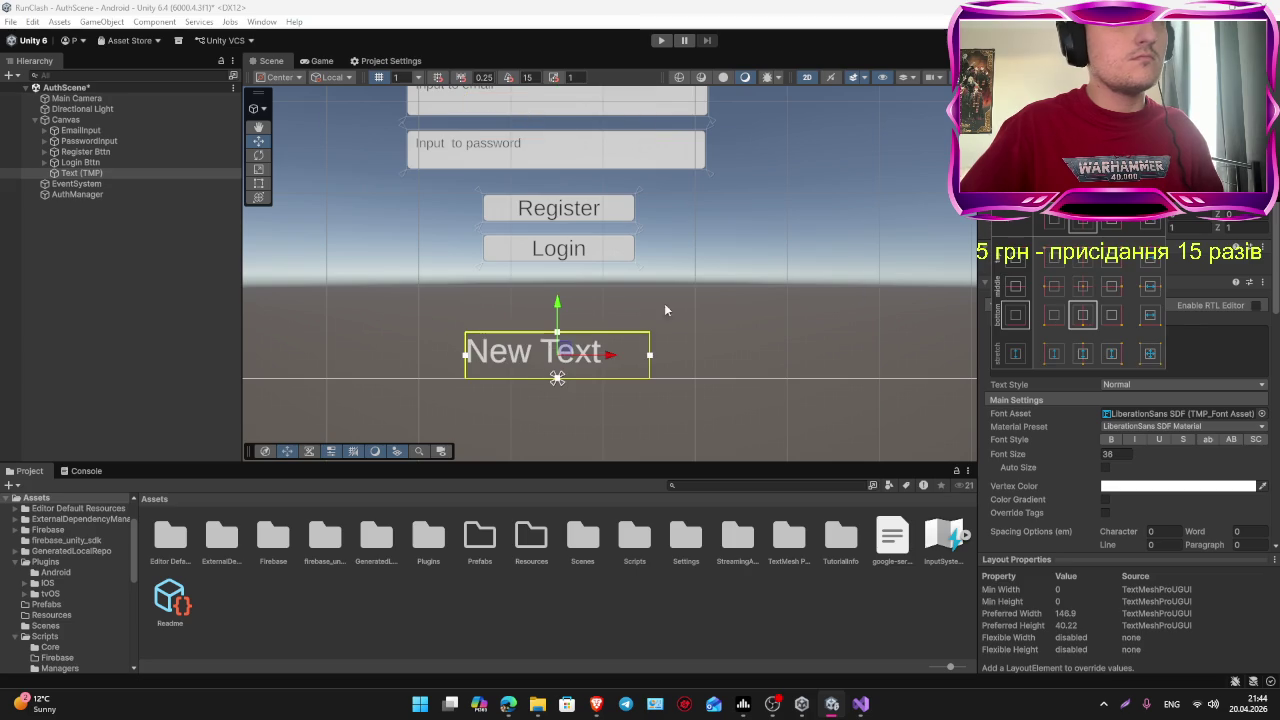
{"action": "scroll", "coordinate": [585, 378], "scroll_direction": "up", "scroll_amount": 5}
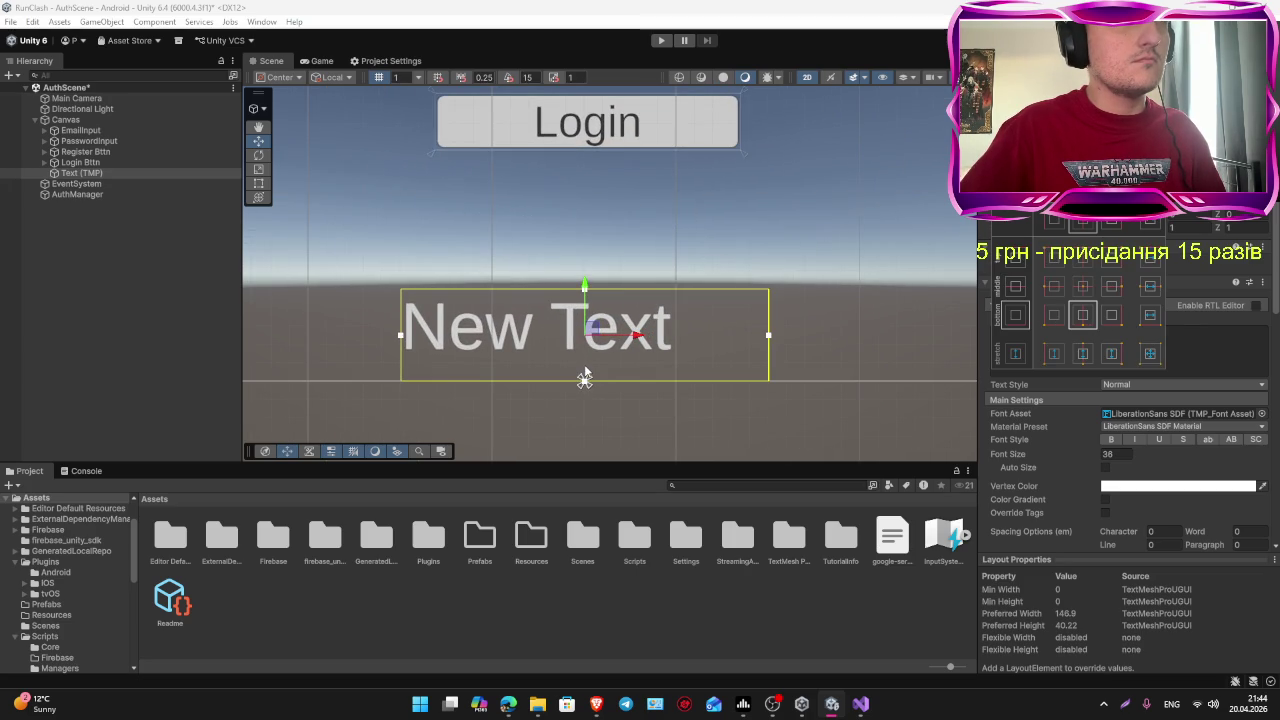
{"action": "scroll", "coordinate": [585, 378], "scroll_direction": "down", "scroll_amount": 3}
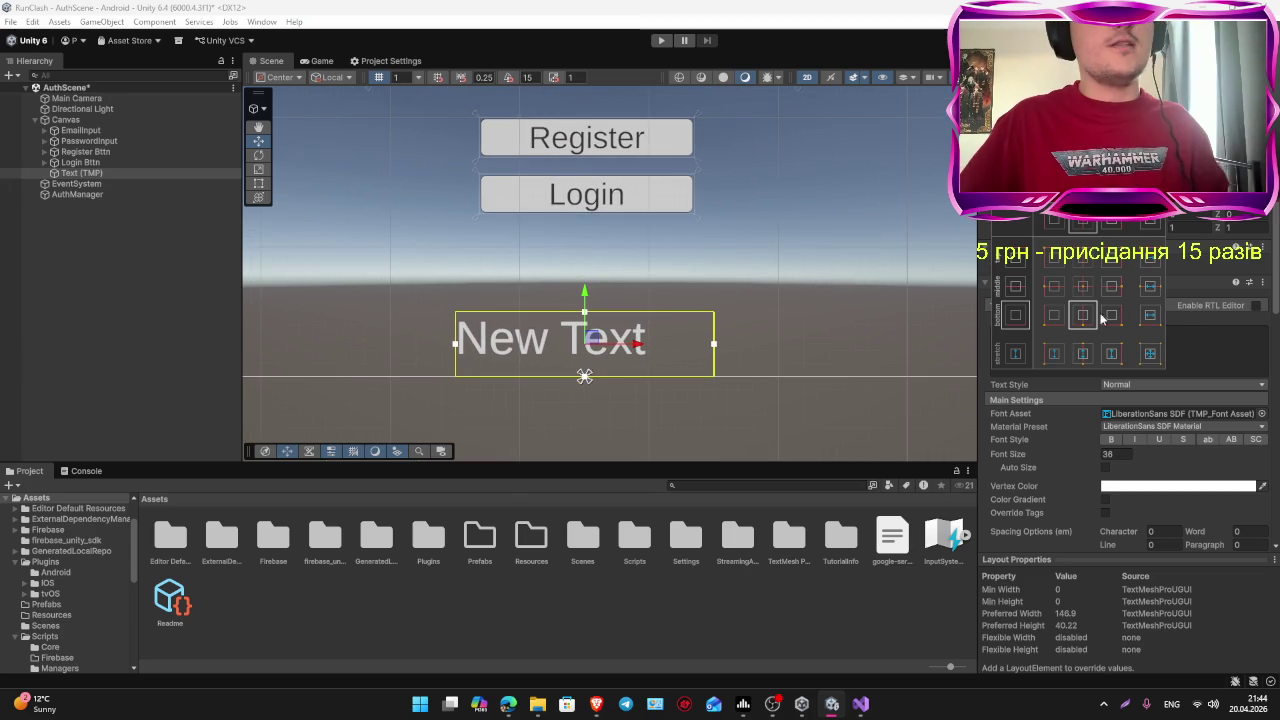
{"action": "left_click", "coordinate": [1110, 341]}
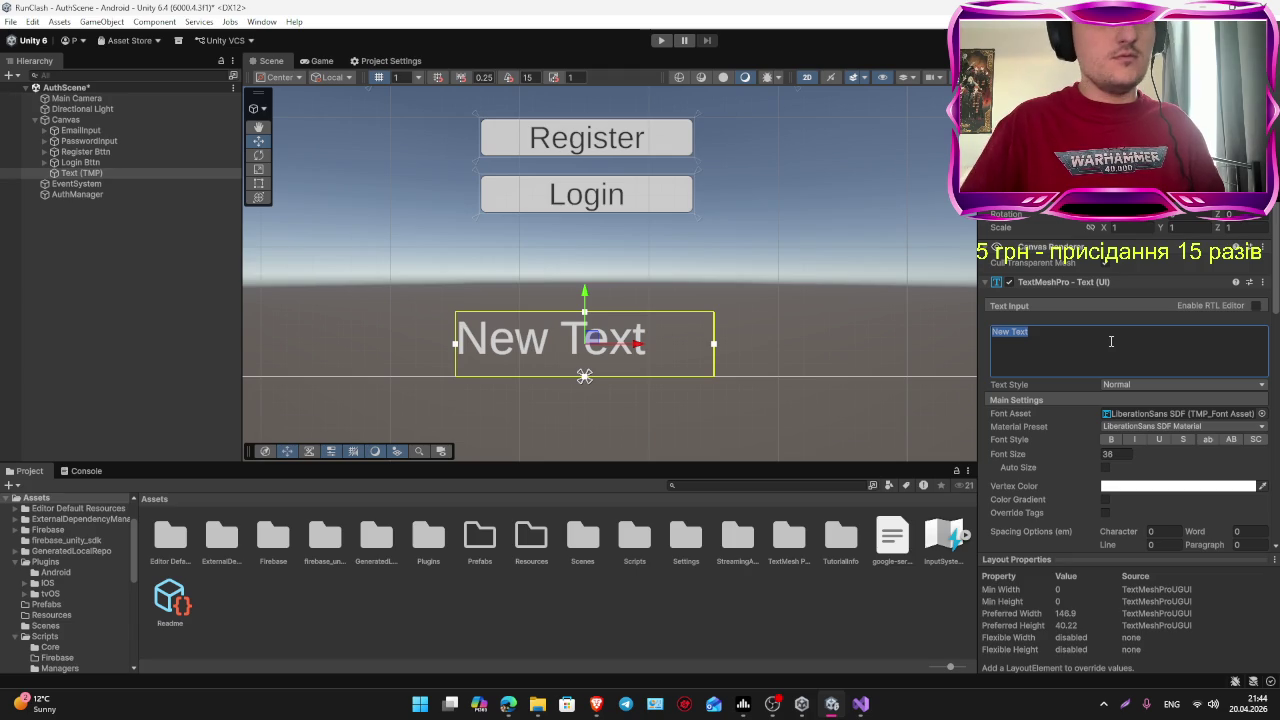
{"action": "key", "text": "BackSpace"}
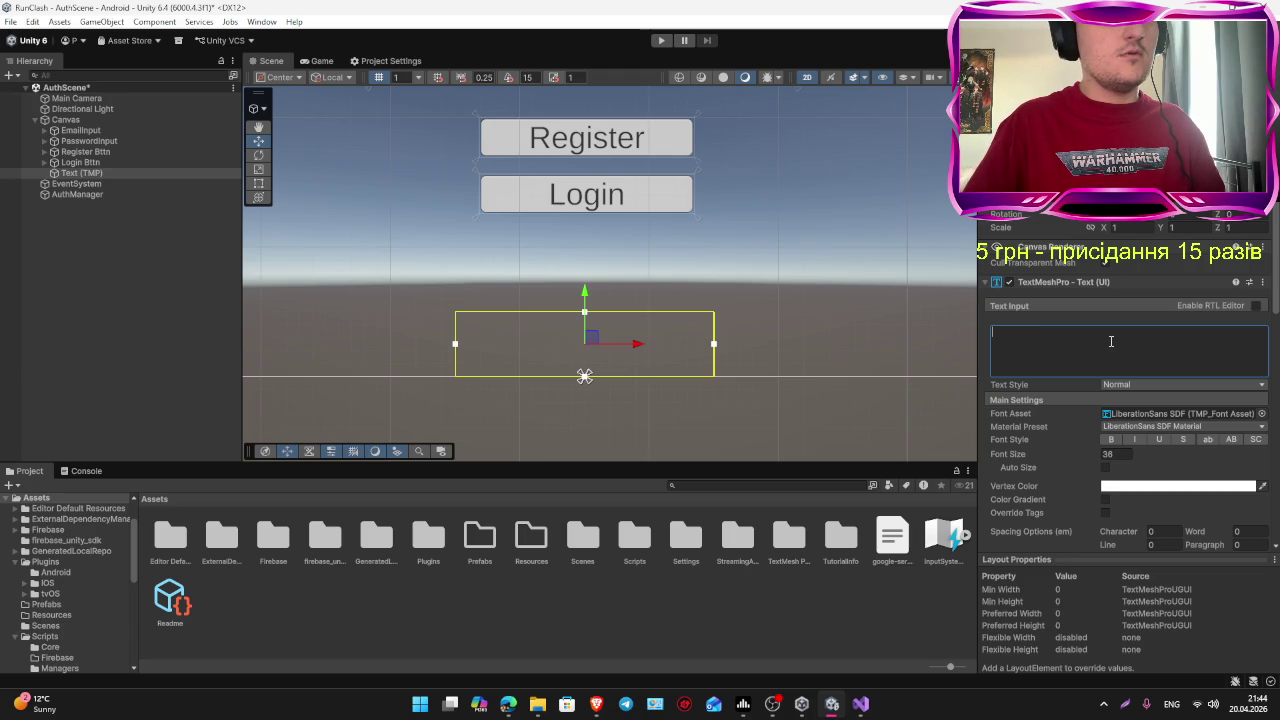
Step: Rename the text object to statusInput
{"action": "left_click", "coordinate": [142, 360]}
{"action": "left_click", "coordinate": [100, 173]}
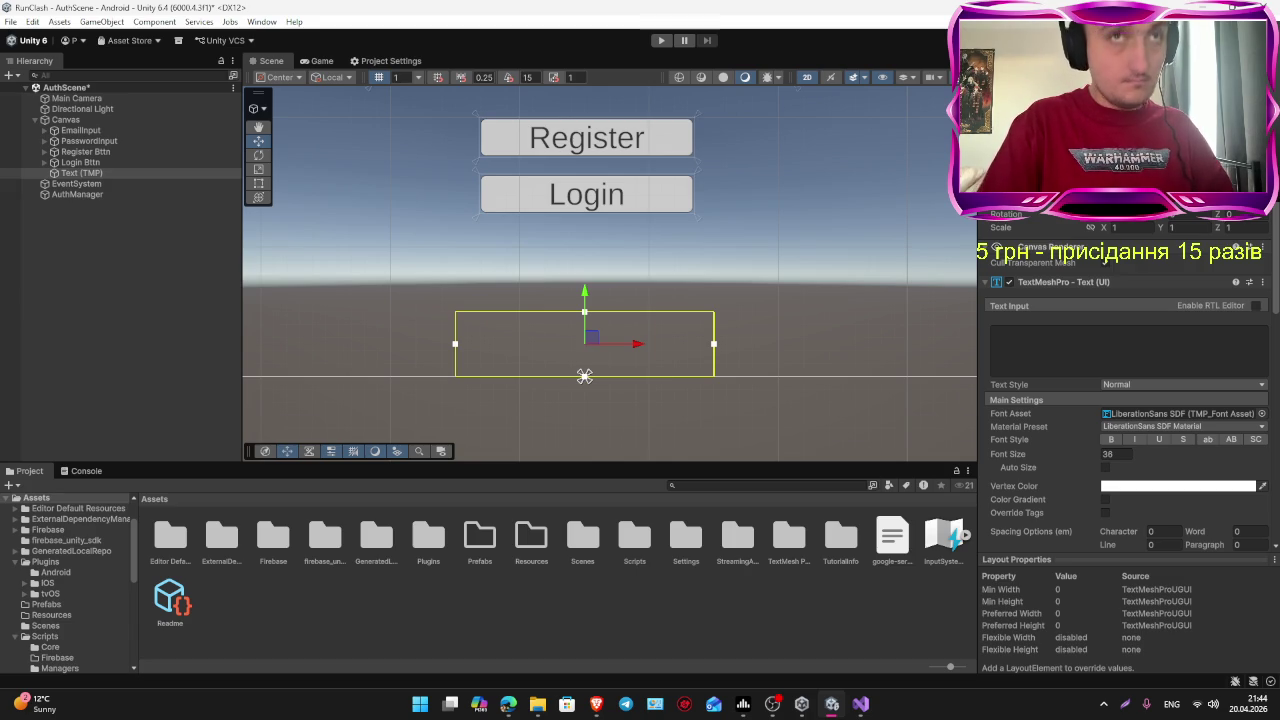
{"action": "left_click", "coordinate": [171, 274]}
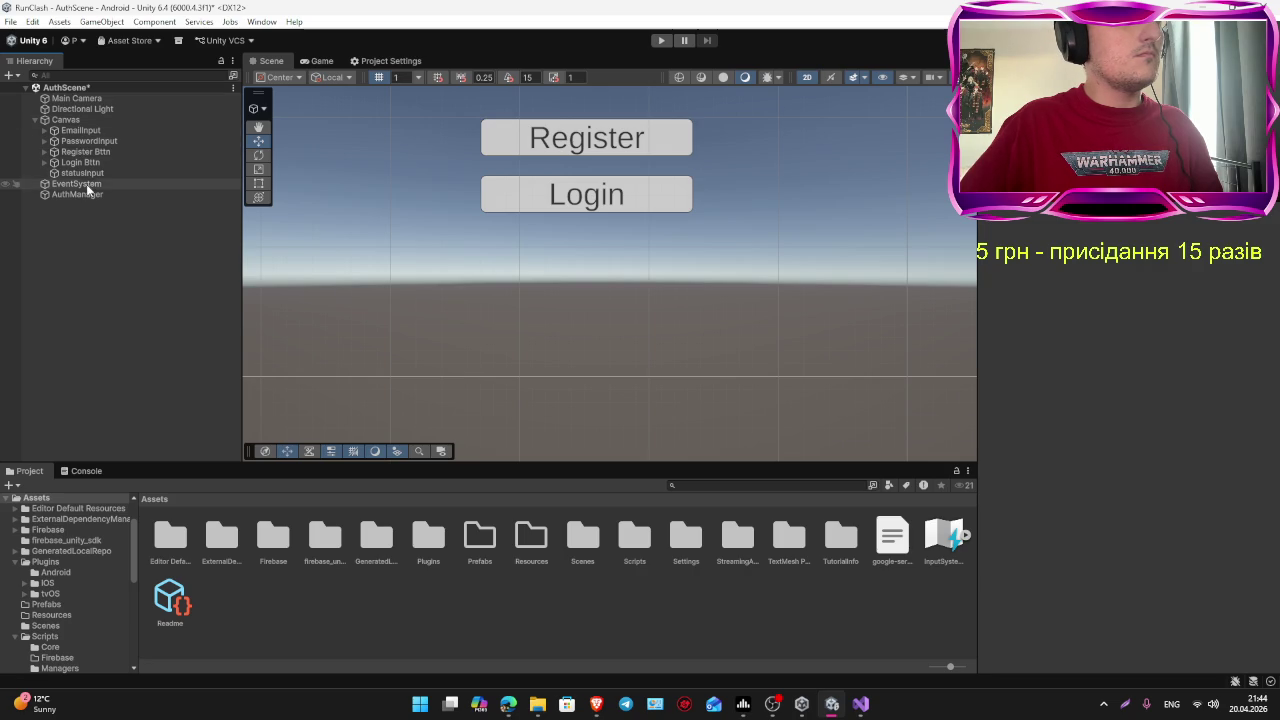
Step: Select AuthManager and run a first play-mode test, then stop it
{"action": "left_click", "coordinate": [77, 194]}
{"action": "mouse_move", "coordinate": [77, 194]}
{"action": "left_mouse_down"}
{"action": "mouse_move", "coordinate": [80, 172]}
{"action": "mouse_move", "coordinate": [815, 182]}
{"action": "mouse_move", "coordinate": [1137, 235]}
{"action": "left_mouse_up"}
{"action": "key", "text": "ctrl+p"}
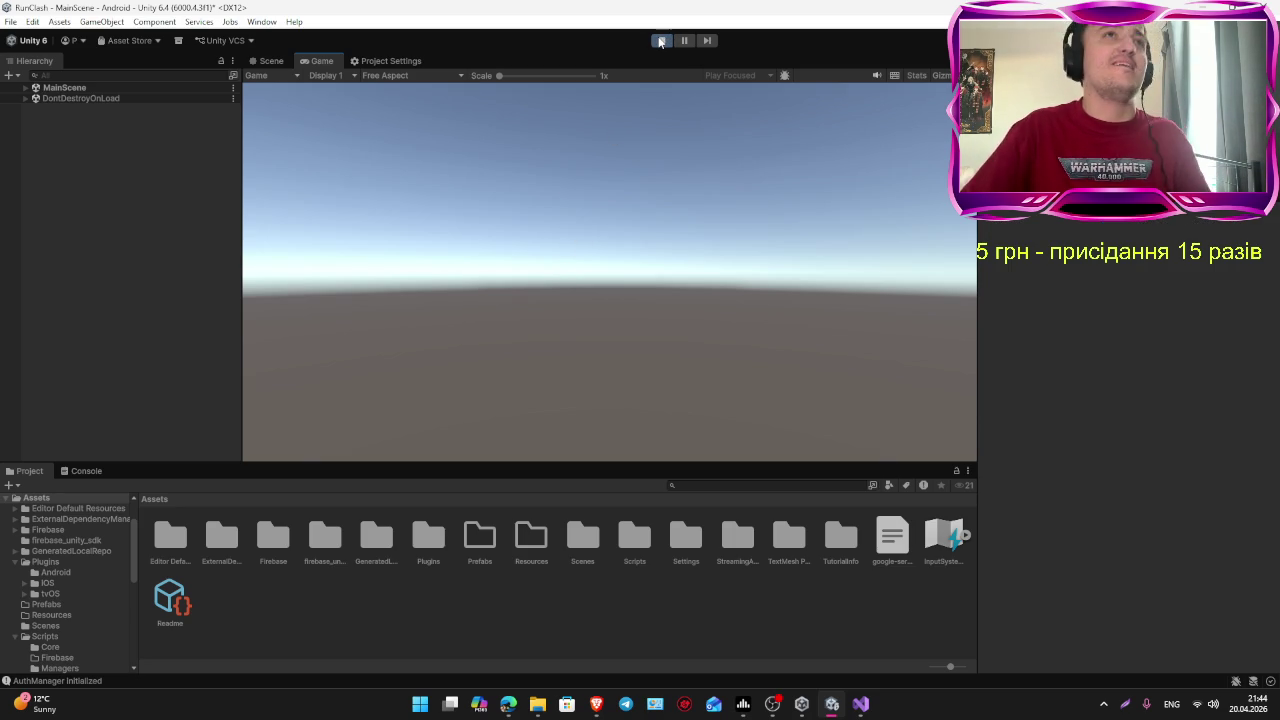
{"action": "left_click", "coordinate": [661, 41]}
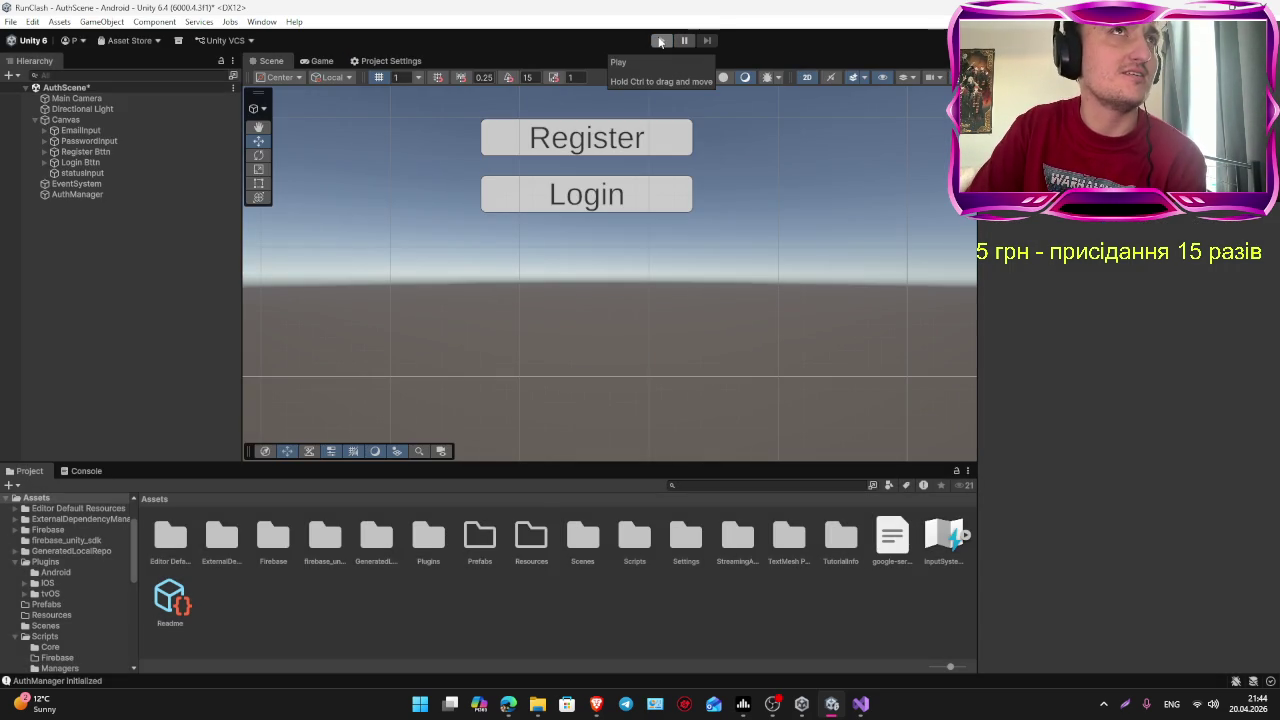
Step: Recentre the login form and play again, loading MainScene, then show the Console
{"action": "scroll", "coordinate": [481, 240], "scroll_direction": "down", "scroll_amount": 3}
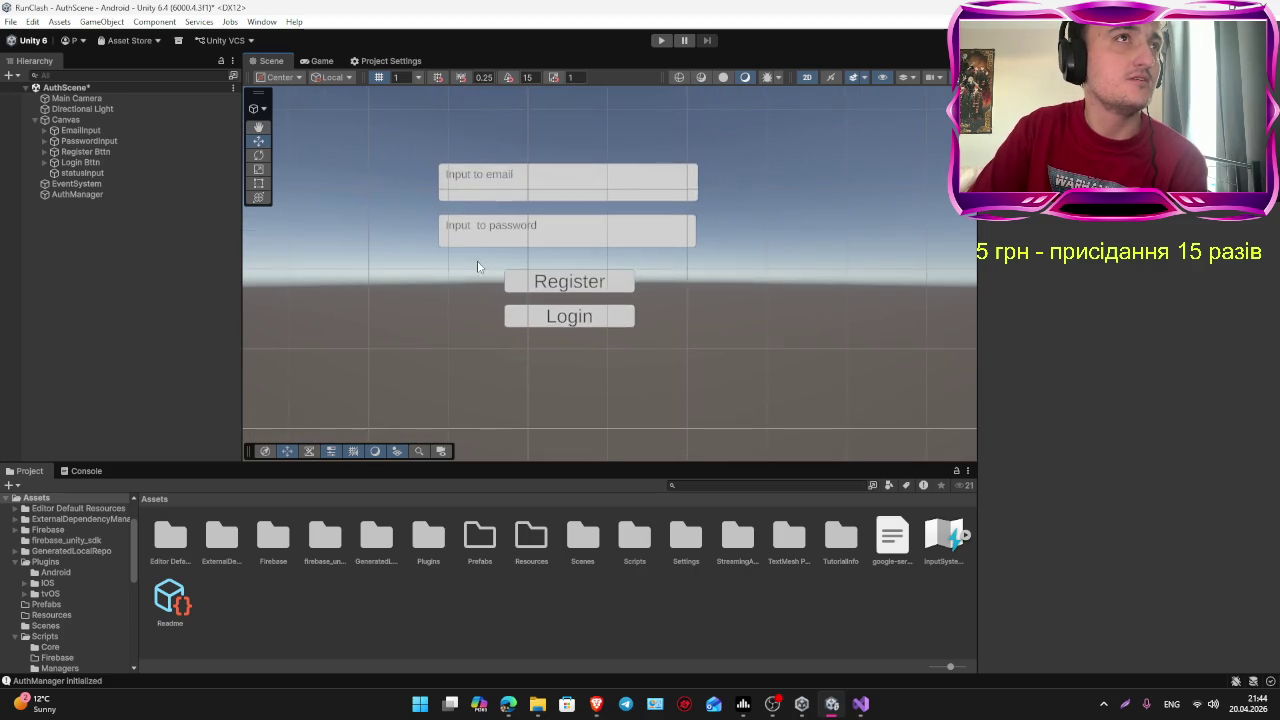
{"action": "left_click_drag", "start_coordinate": [481, 264], "coordinate": [518, 298]}
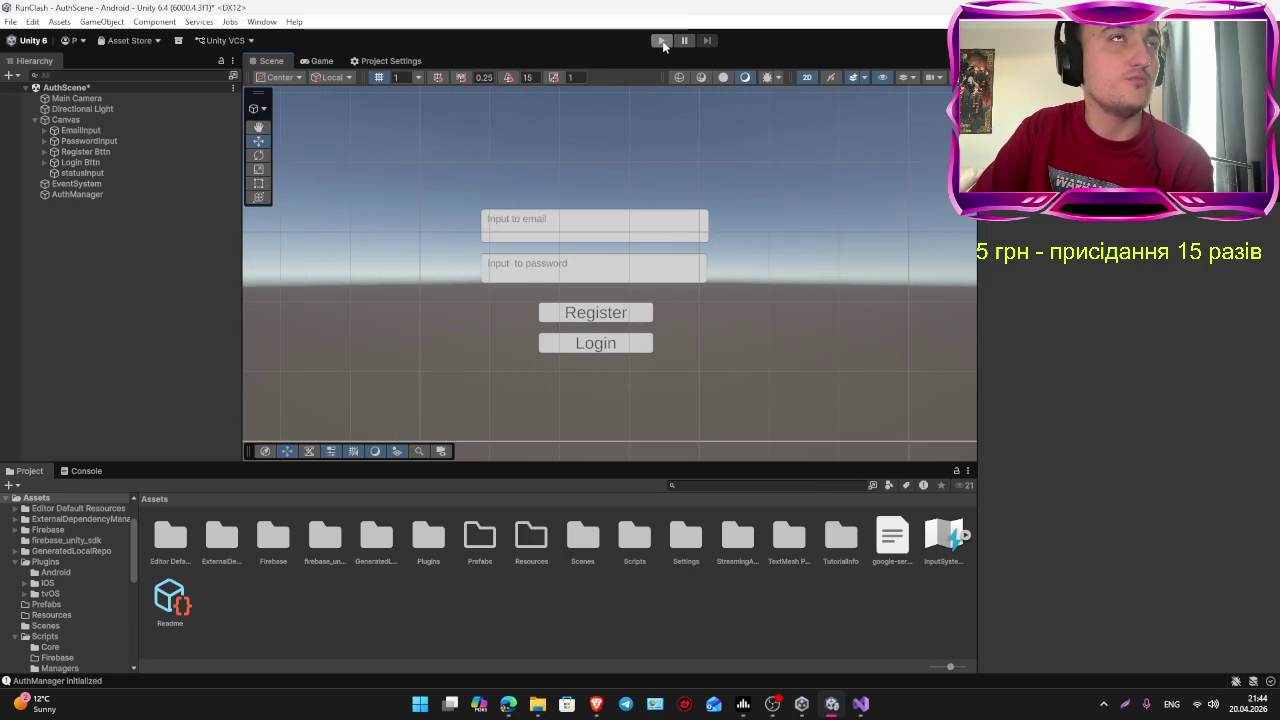
{"action": "left_click", "coordinate": [661, 40]}
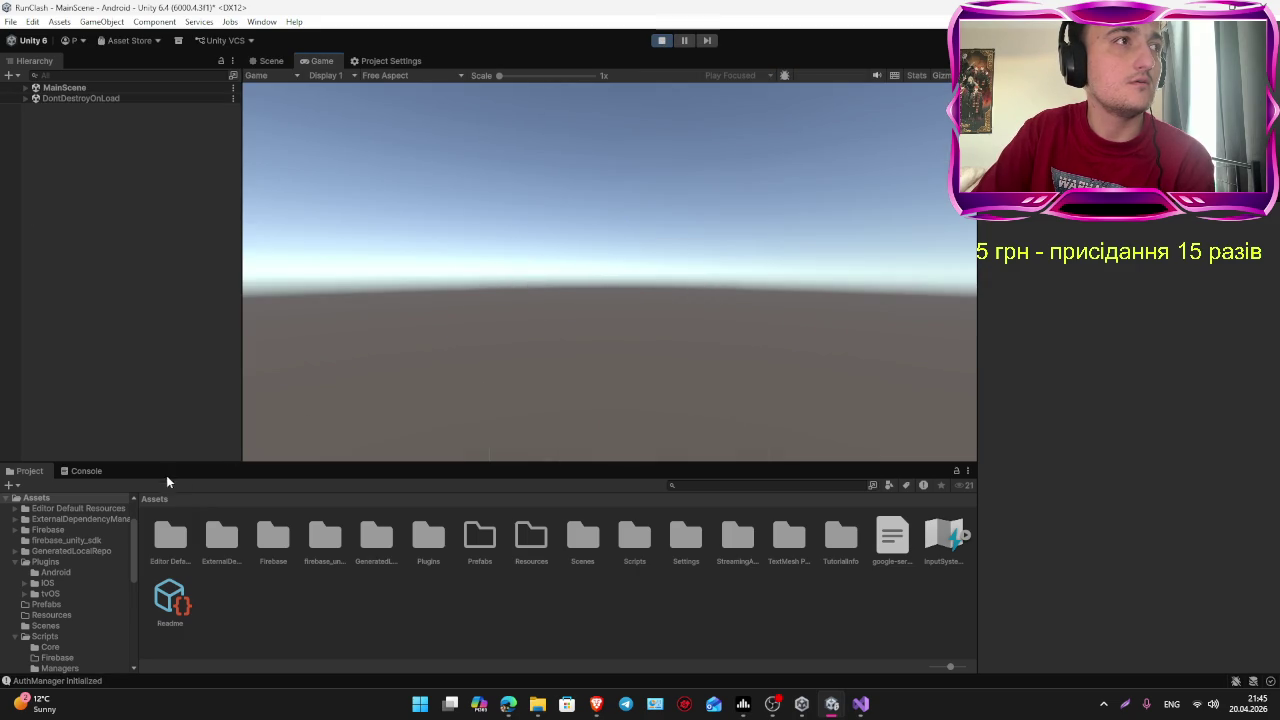
{"action": "left_click", "coordinate": [96, 476]}
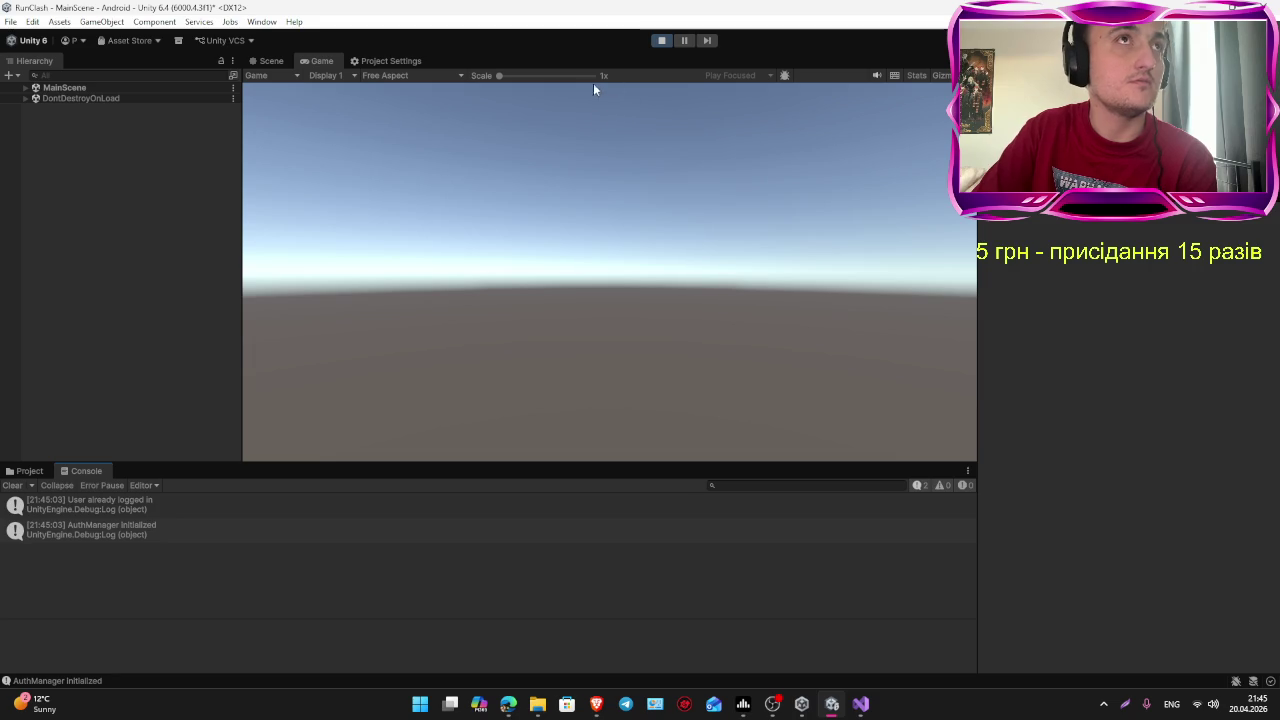
Step: Exit play mode and switch the keyboard layout back to Ukrainian
{"action": "left_click", "coordinate": [667, 42]}
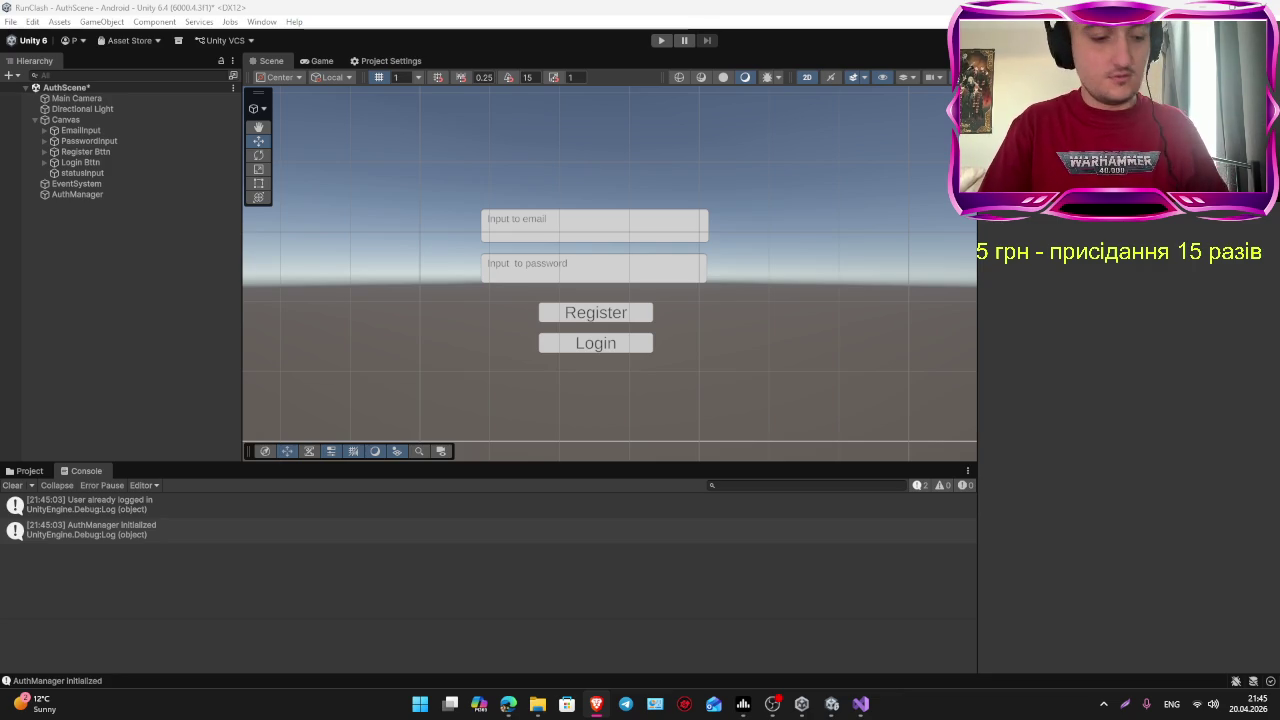
{"action": "key", "text": "alt+shift"}
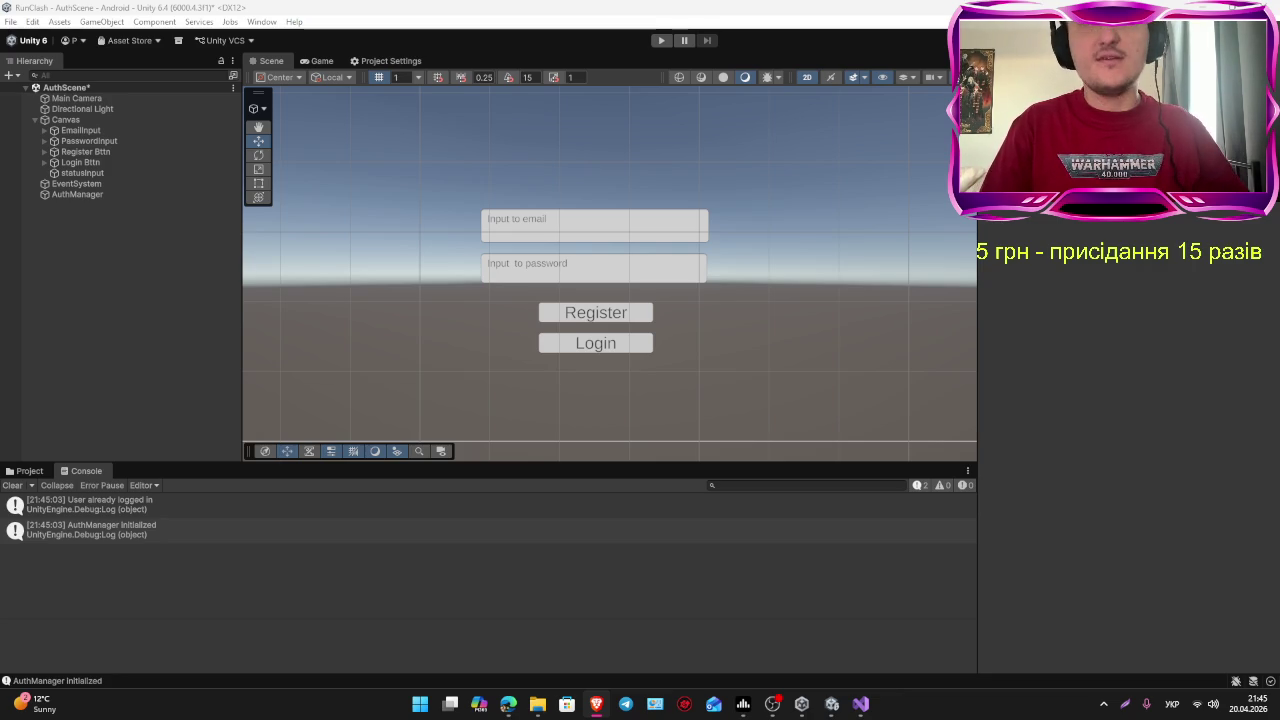
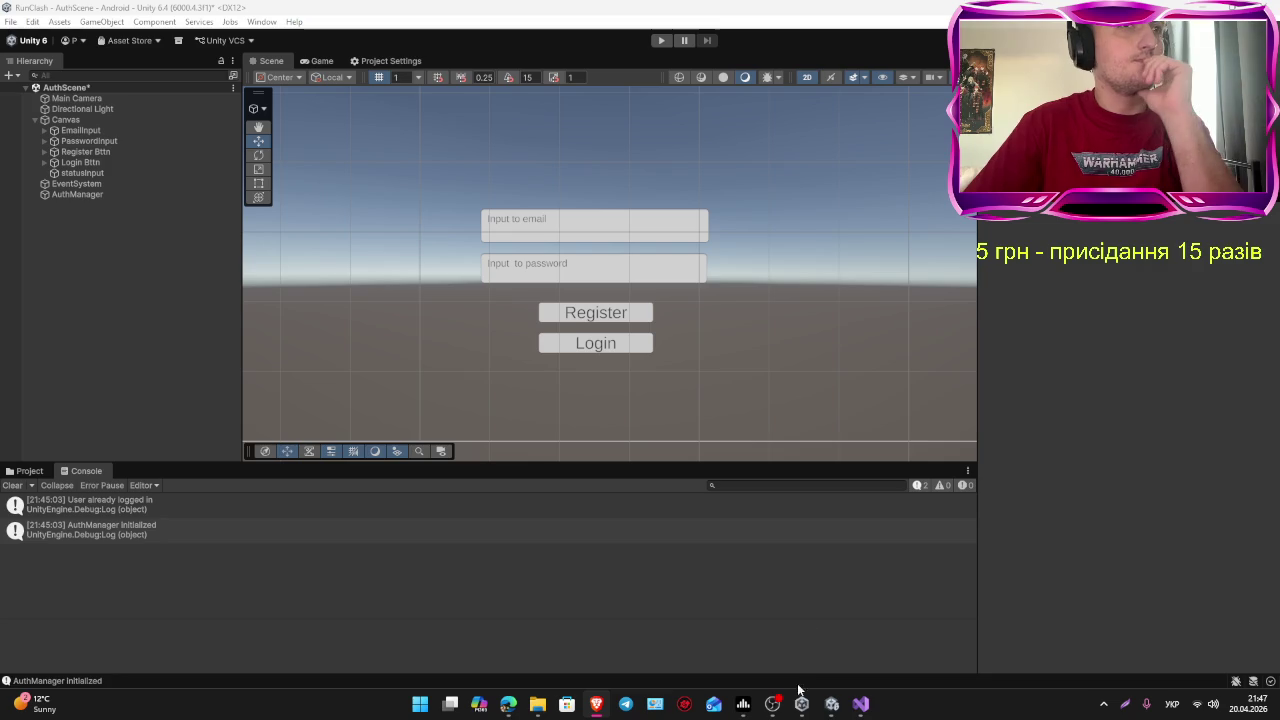
Step: Comment out the if(auth.CurrentUser != null) block in AuthManager's Start() with /* */ and save the script
{"action": "left_click", "coordinate": [856, 705]}
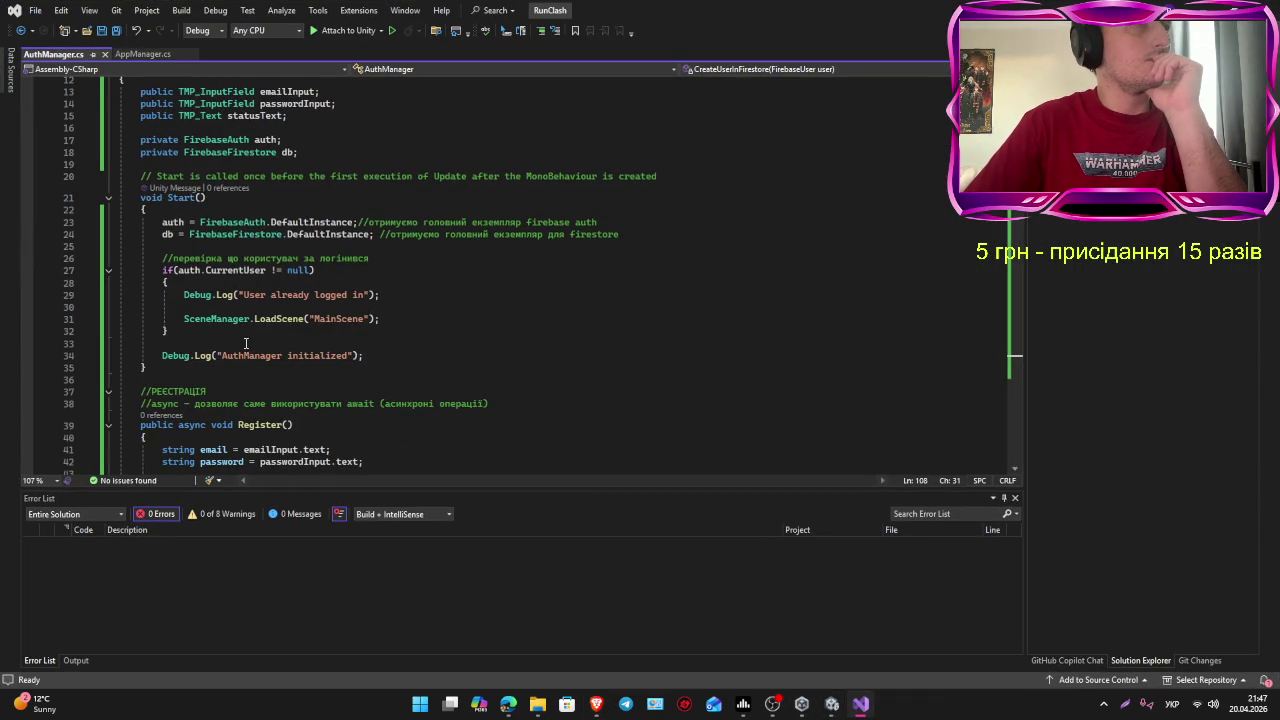
{"action": "scroll", "coordinate": [165, 306], "scroll_direction": "down", "scroll_amount": 2}
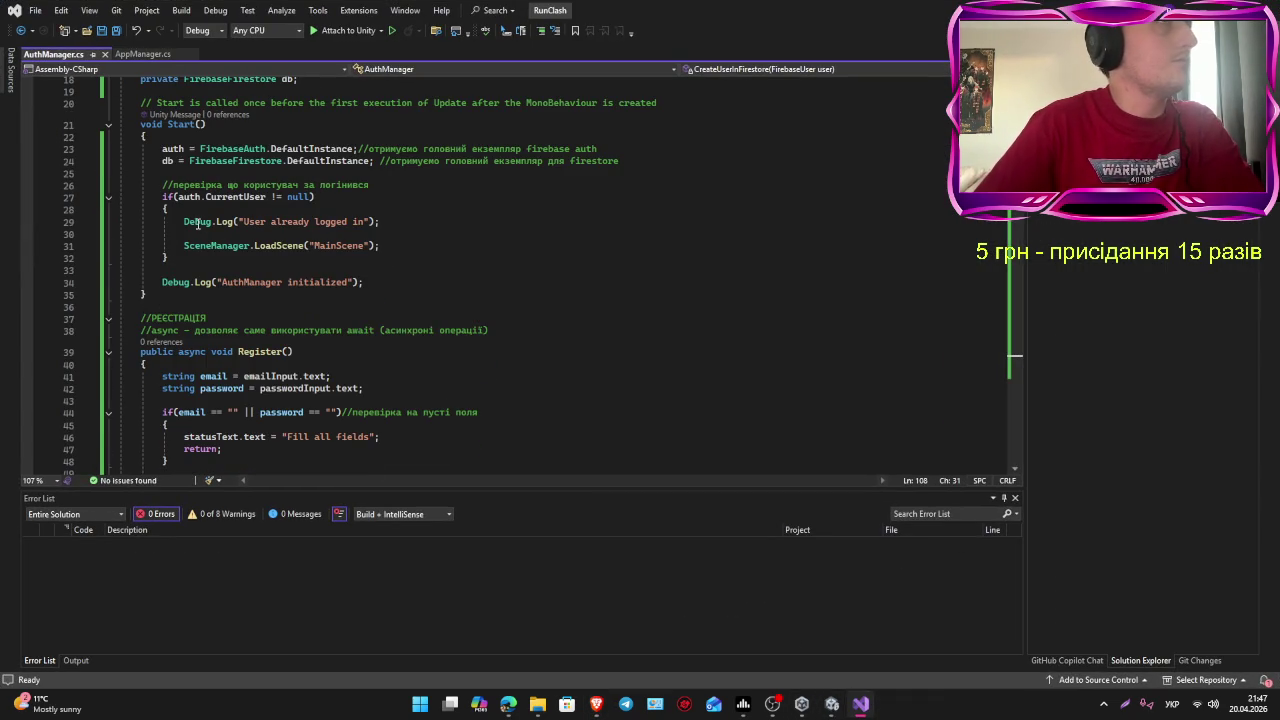
{"action": "left_click", "coordinate": [163, 196]}
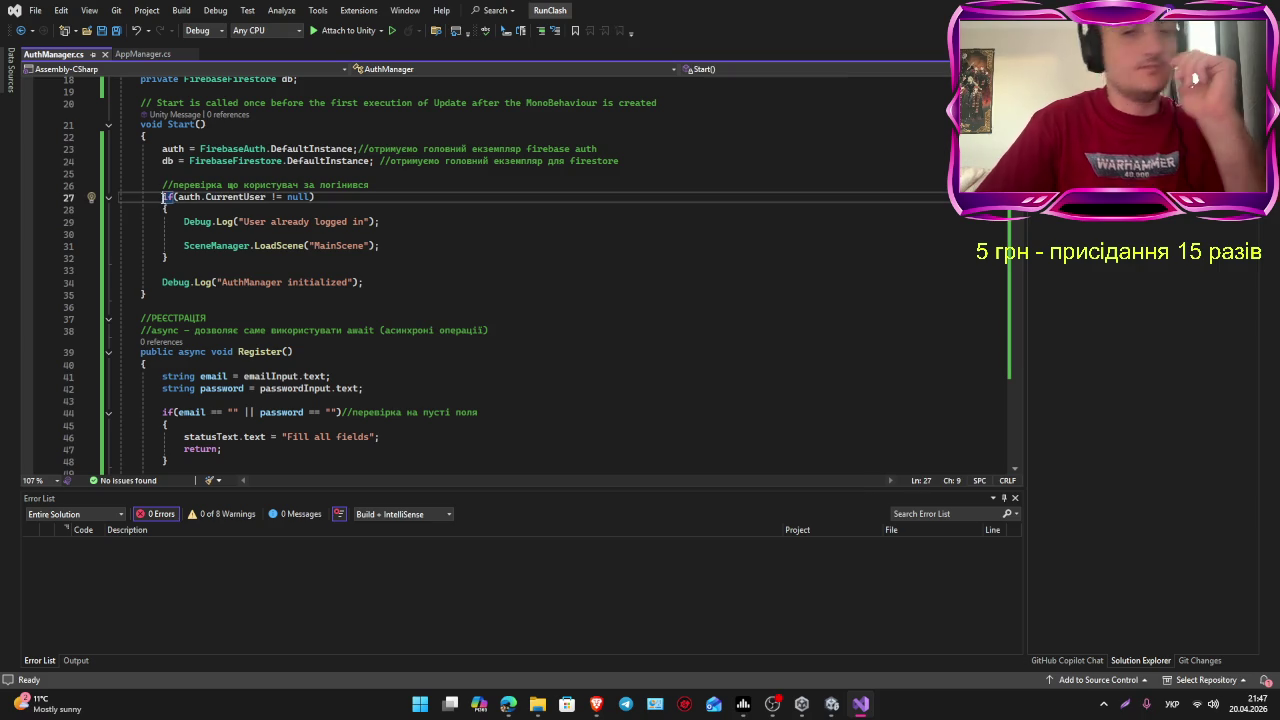
{"action": "type", "text": "/*"}
{"action": "left_click", "coordinate": [170, 258]}
{"action": "type", "text": "*/"}
{"action": "key", "text": "ctrl+s"}
{"action": "key", "text": "alt+Tab"}
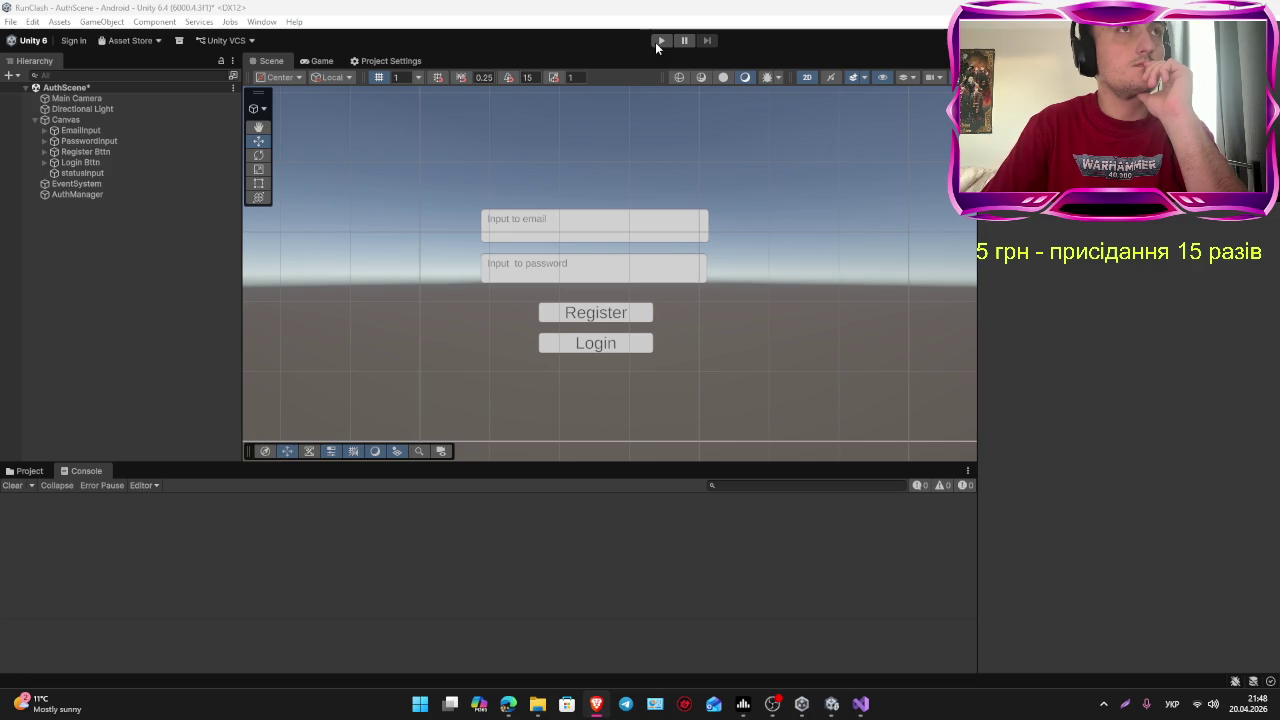
Step: Enter play mode and replace the email field's text with the new account's e-mail address
{"action": "left_click", "coordinate": [660, 41]}
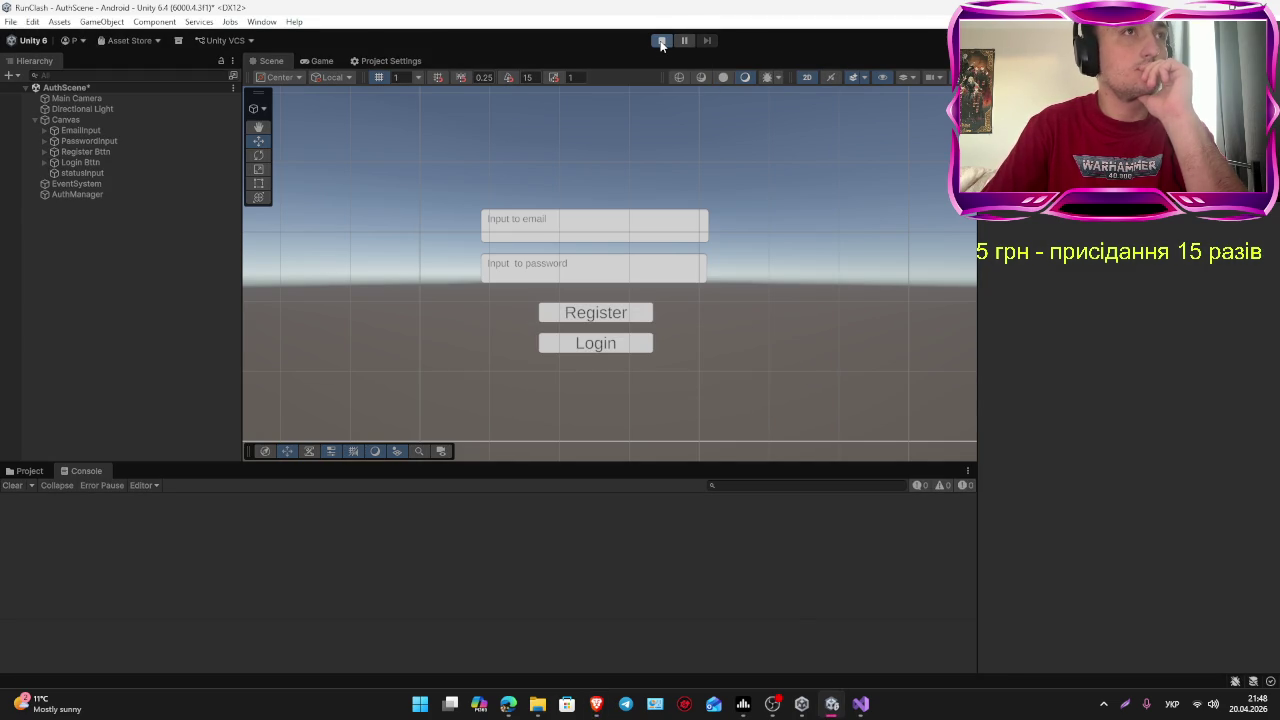
{"action": "left_click", "coordinate": [534, 258]}
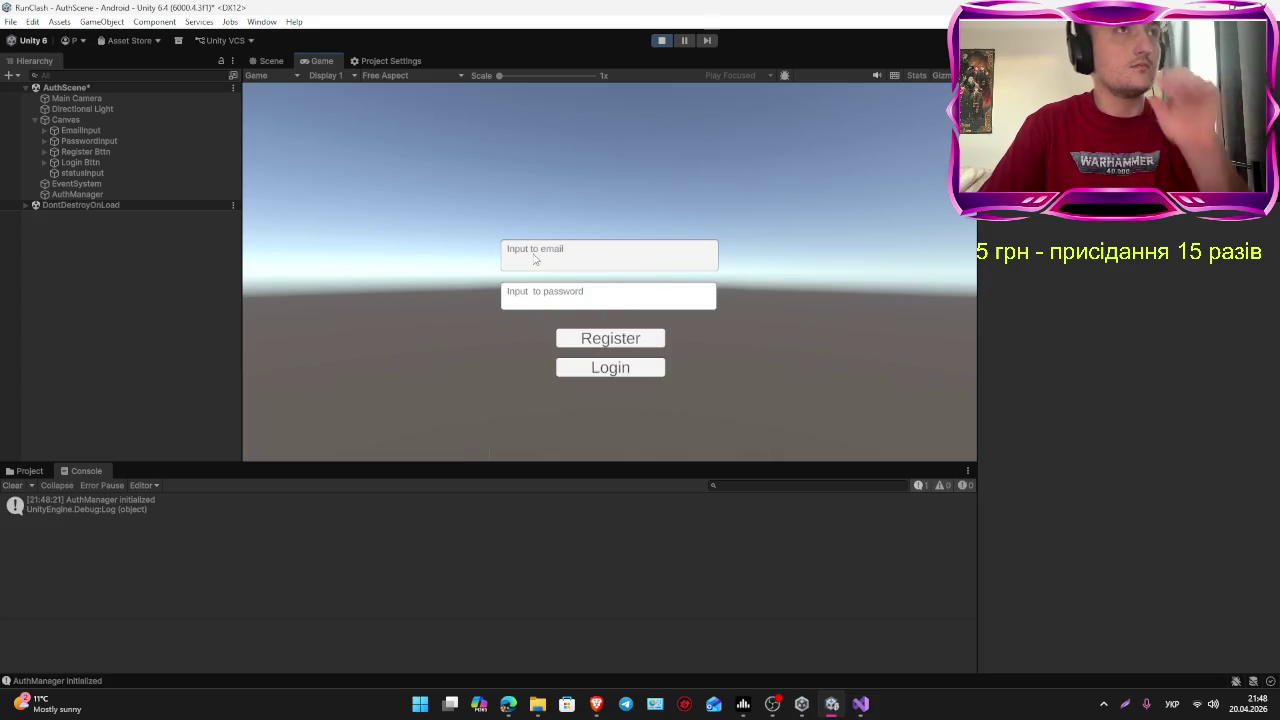
{"action": "left_click", "coordinate": [578, 259]}
{"action": "key", "text": "BackSpace"}
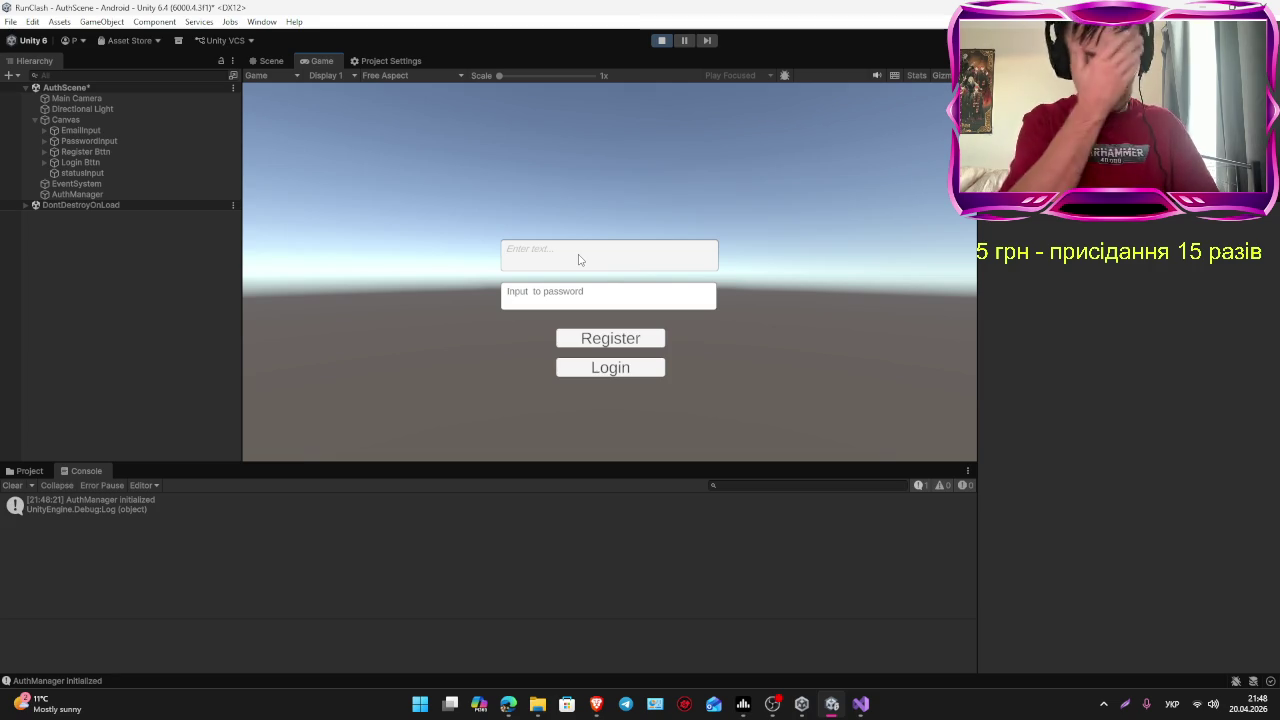
{"action": "type", "text": "ьфшд"}
{"action": "key", "text": "BackSpace"}
{"action": "key", "text": "BackSpace"}
{"action": "key", "text": "BackSpace"}
{"action": "key", "text": "alt+shift"}
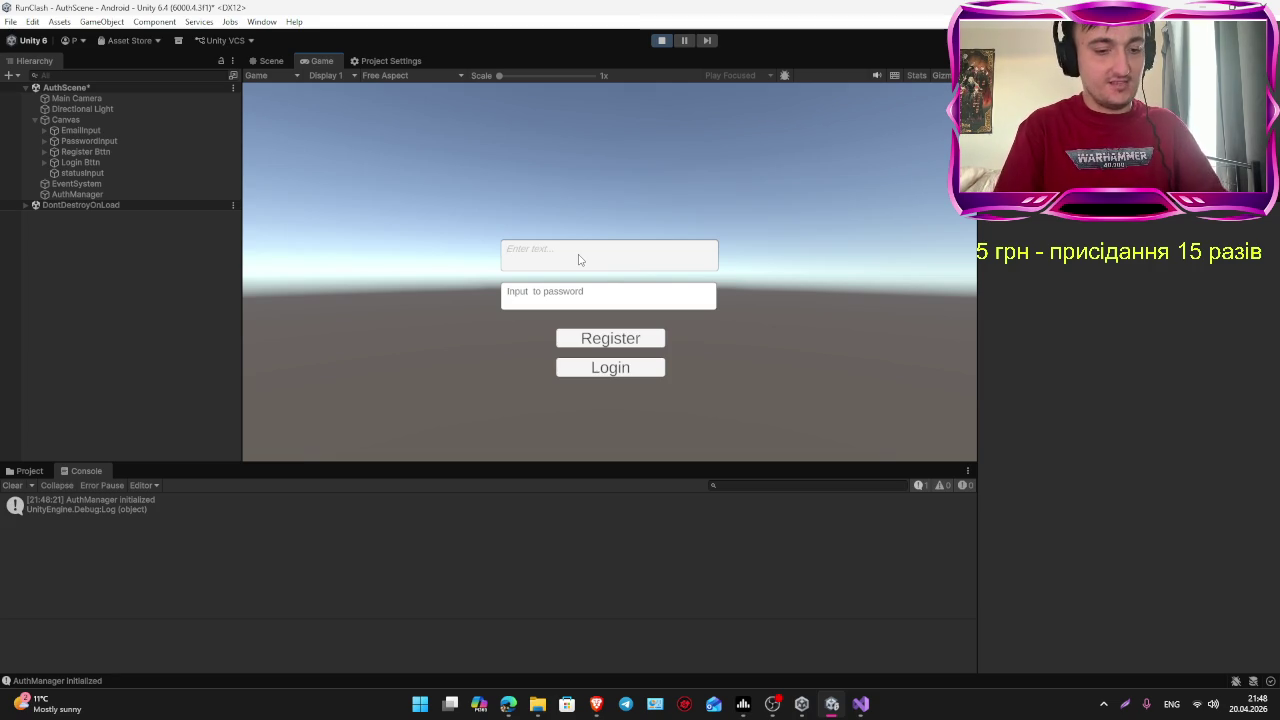
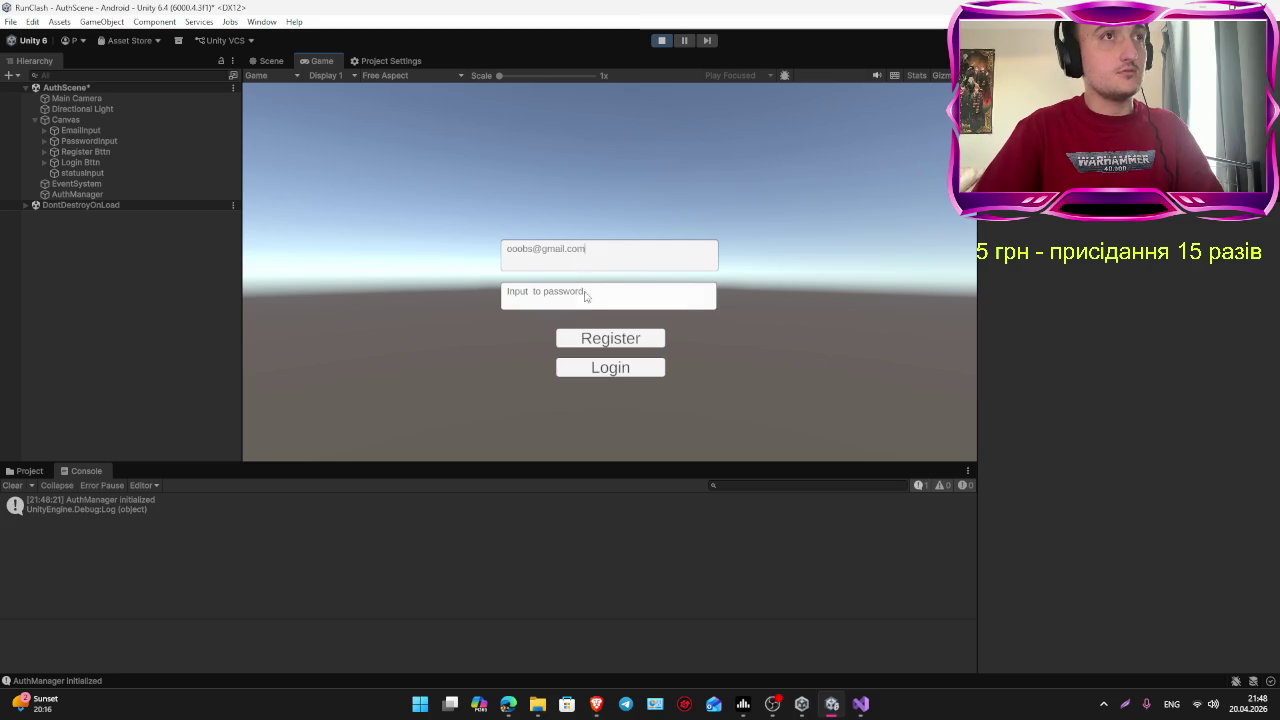
Step: Fill in the account password and register the new account
{"action": "left_click", "coordinate": [598, 295]}
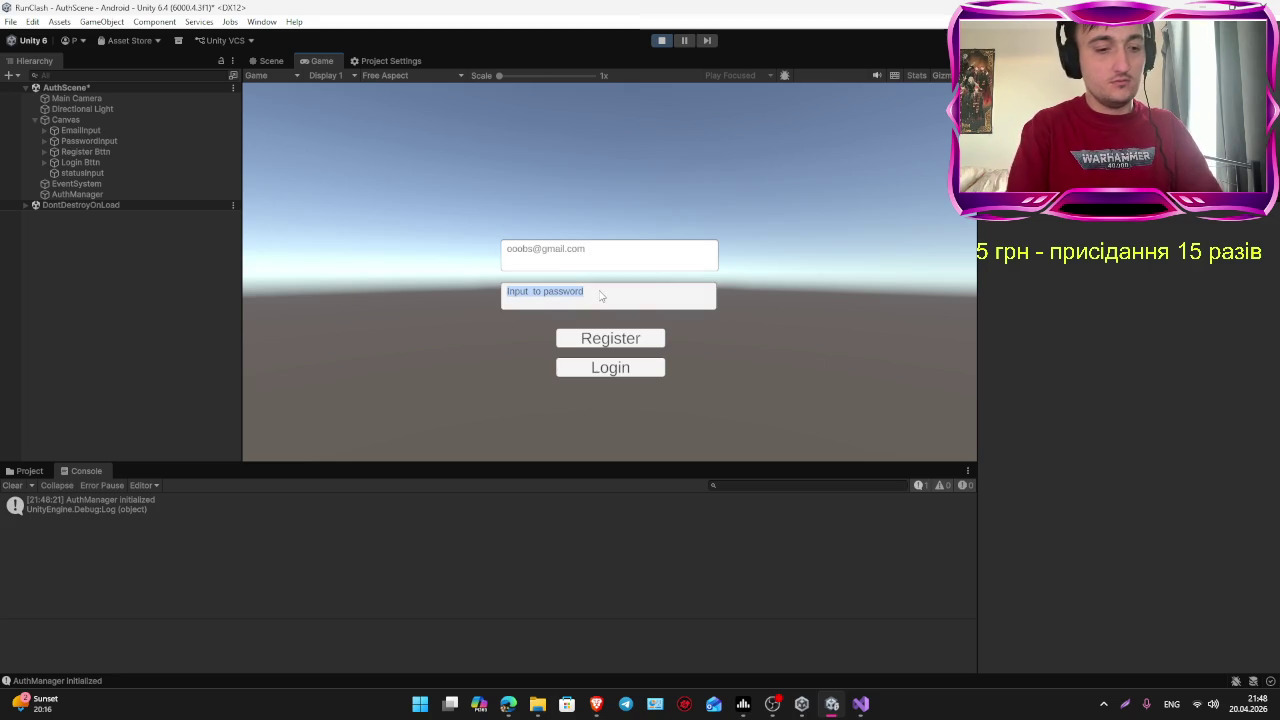
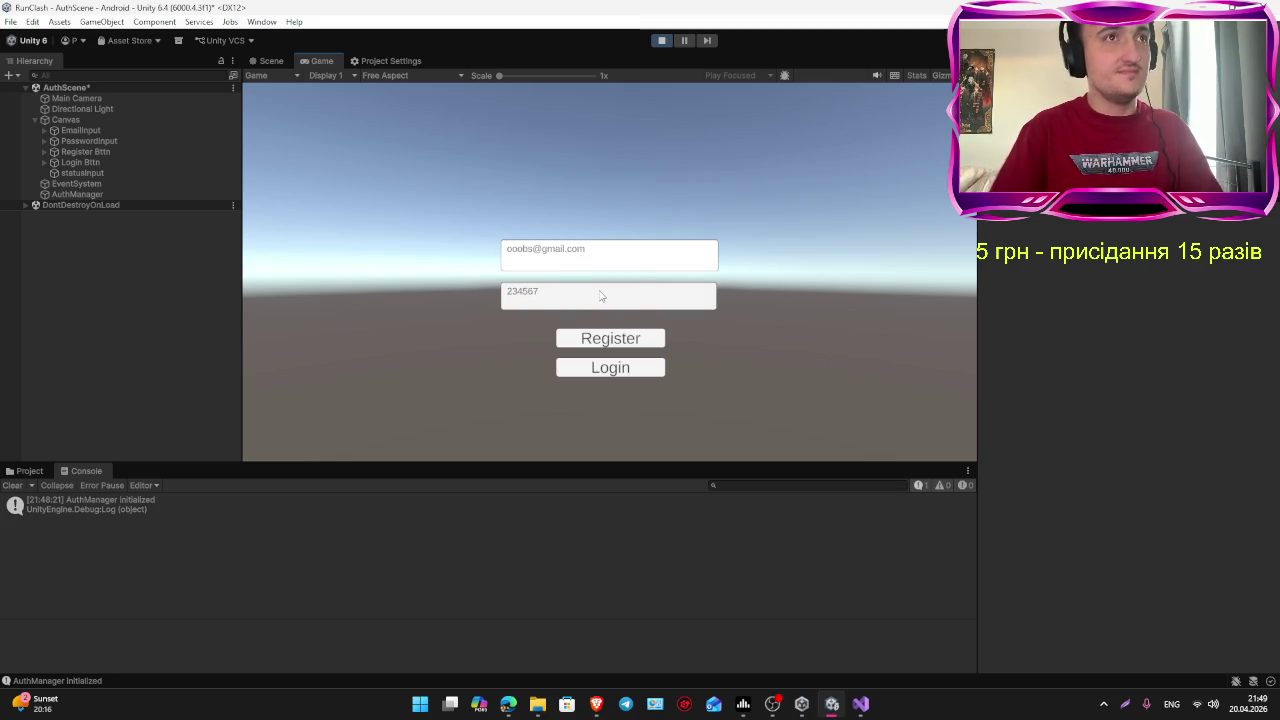
{"action": "left_click", "coordinate": [618, 253]}
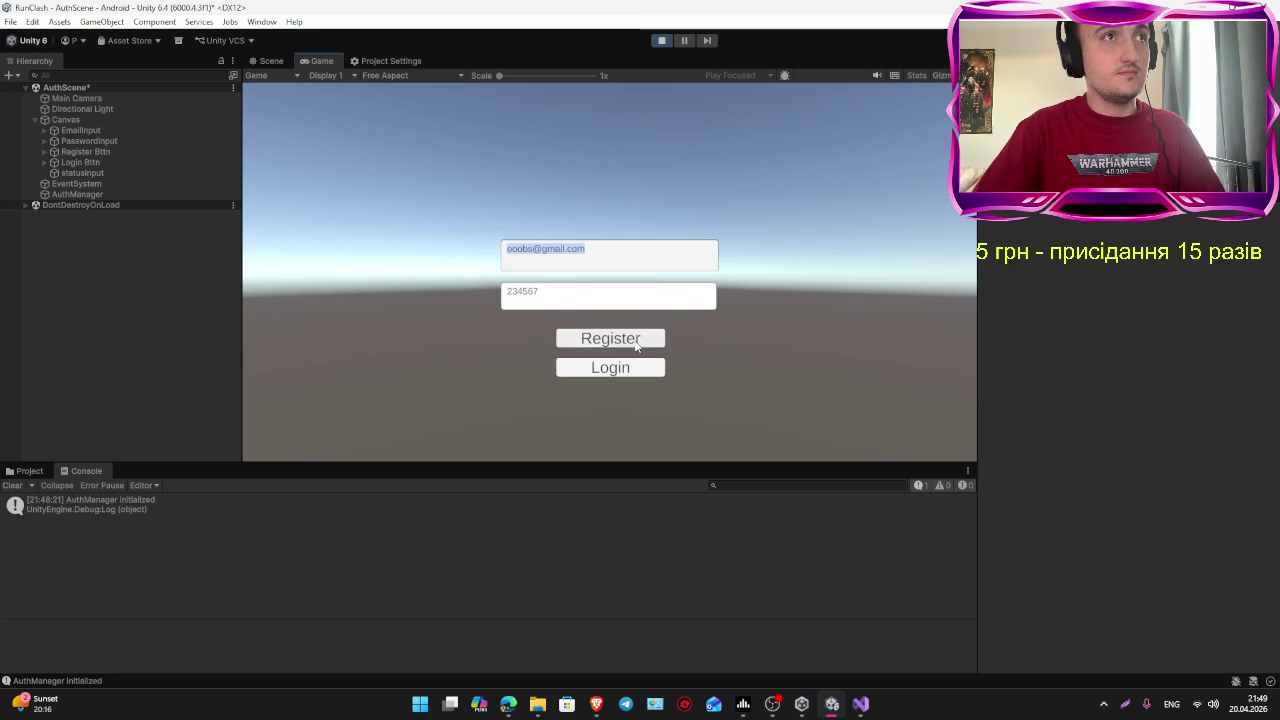
{"action": "left_click", "coordinate": [636, 343]}
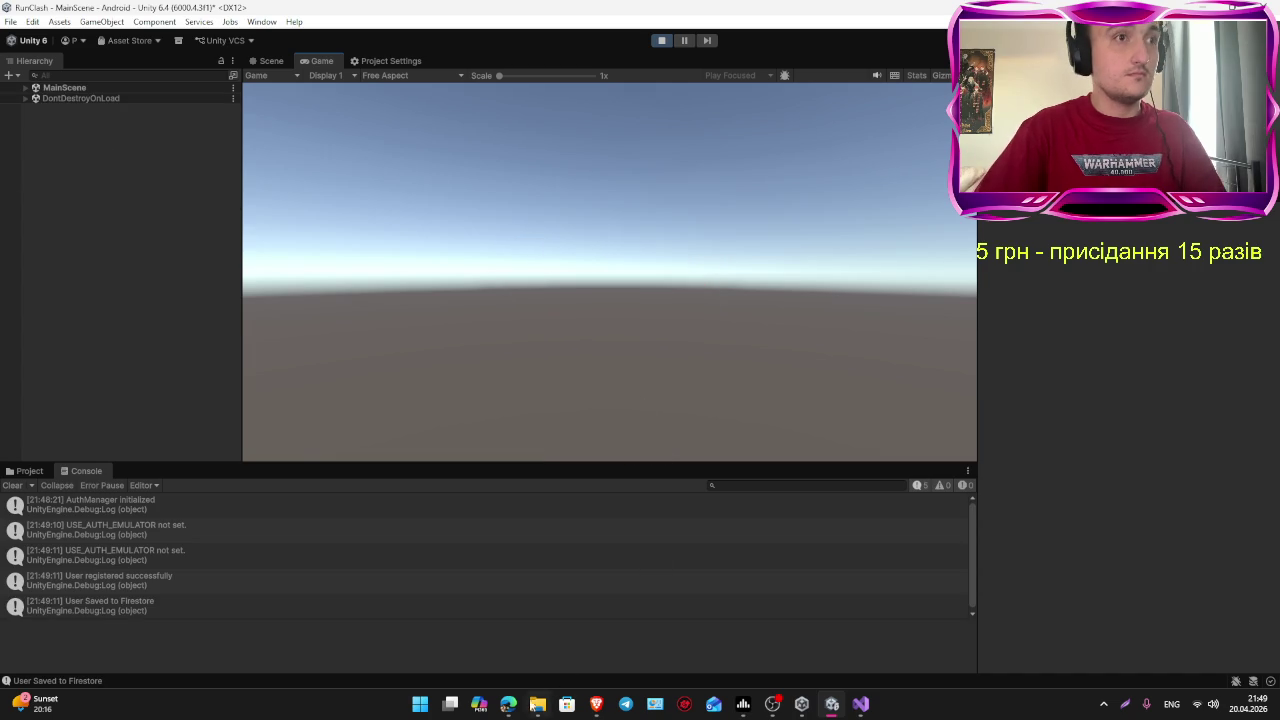
{"action": "mouse_move", "coordinate": [508, 704]}
{"action": "left_click", "coordinate": [409, 630]}
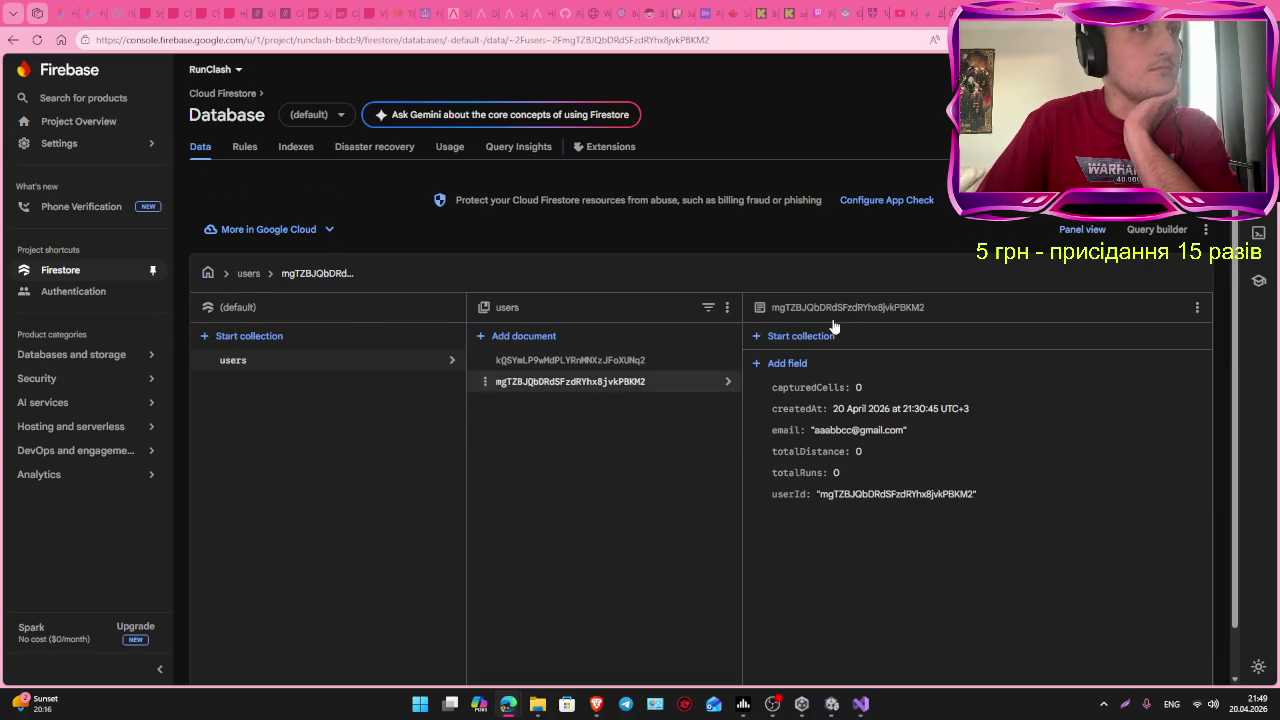
{"action": "key", "text": "alt+Tab"}
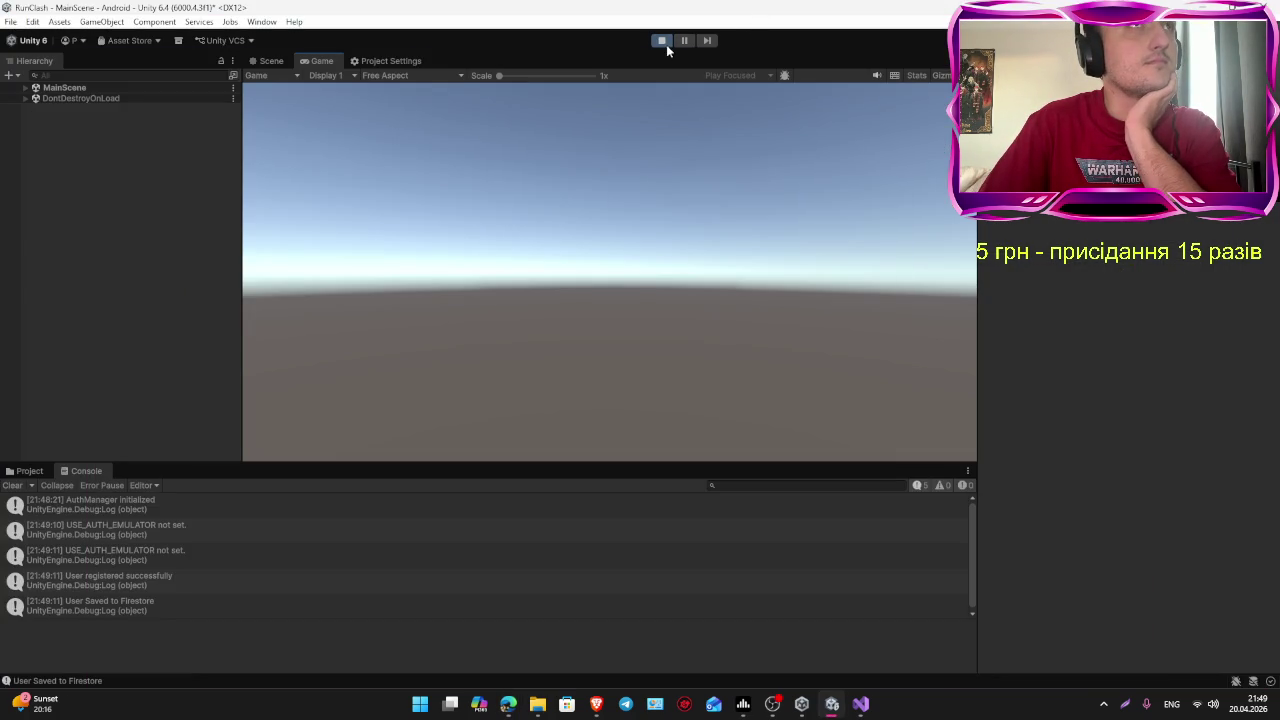
{"action": "left_click", "coordinate": [663, 46]}
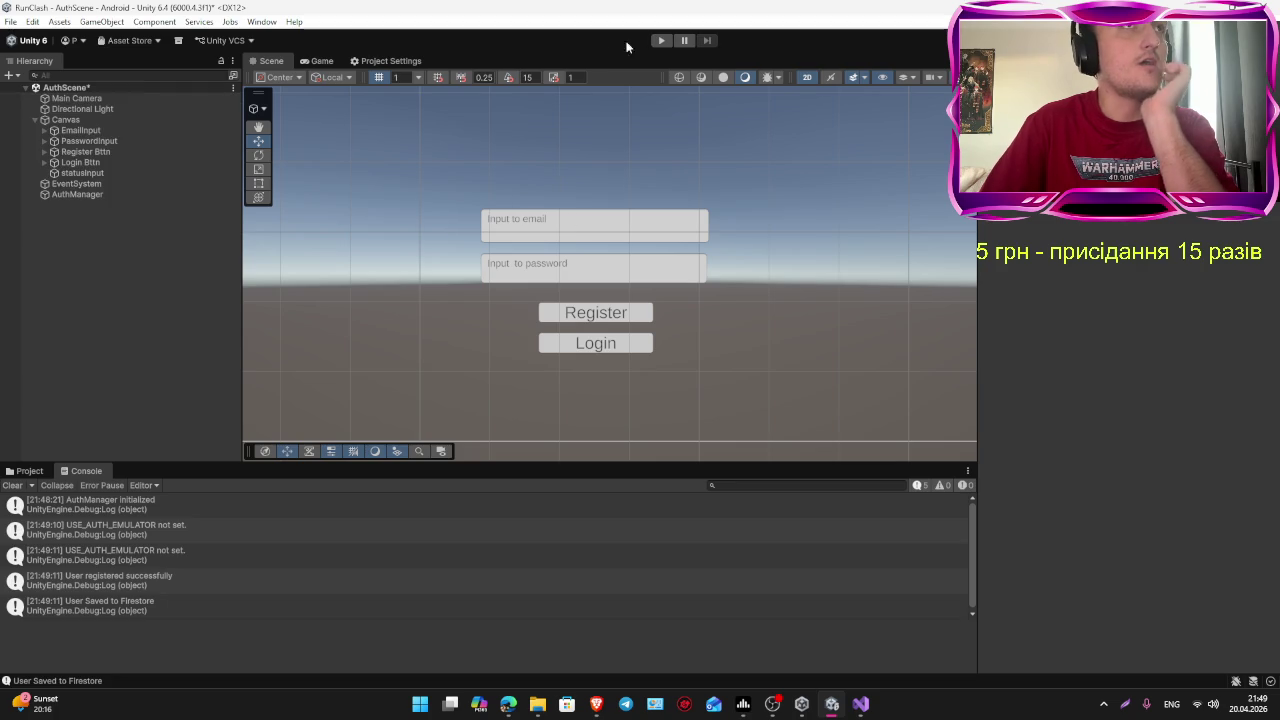
Step: In a fresh play session, log in with the registered e-mail and its password, then stop playing
{"action": "left_click", "coordinate": [661, 40]}
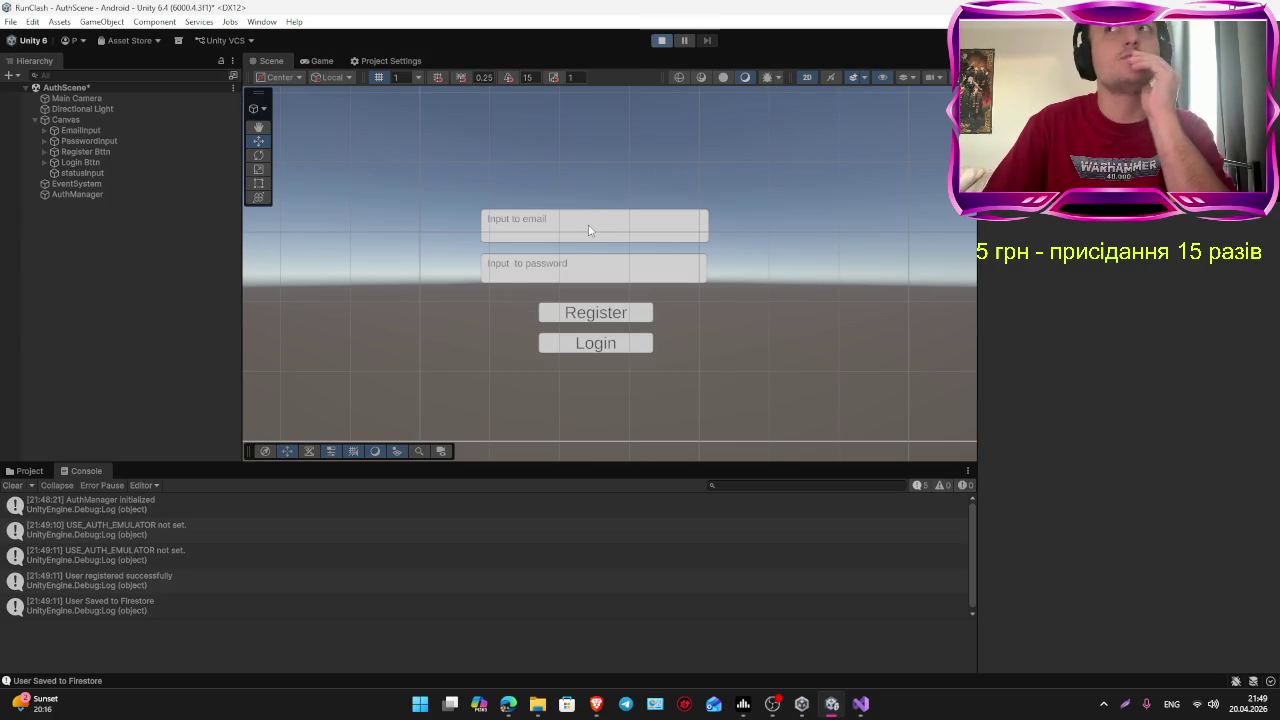
{"action": "left_click", "coordinate": [585, 253]}
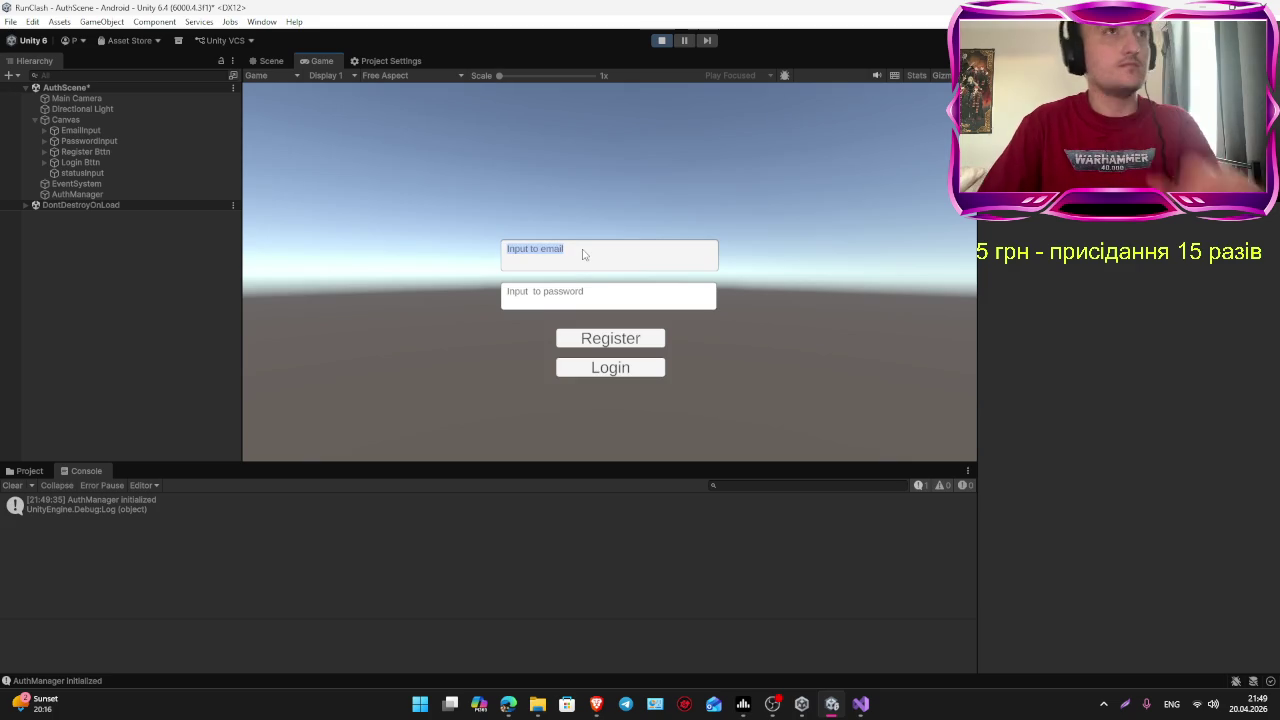
{"action": "key", "text": "ctrl+v"}
{"action": "left_click", "coordinate": [565, 300]}
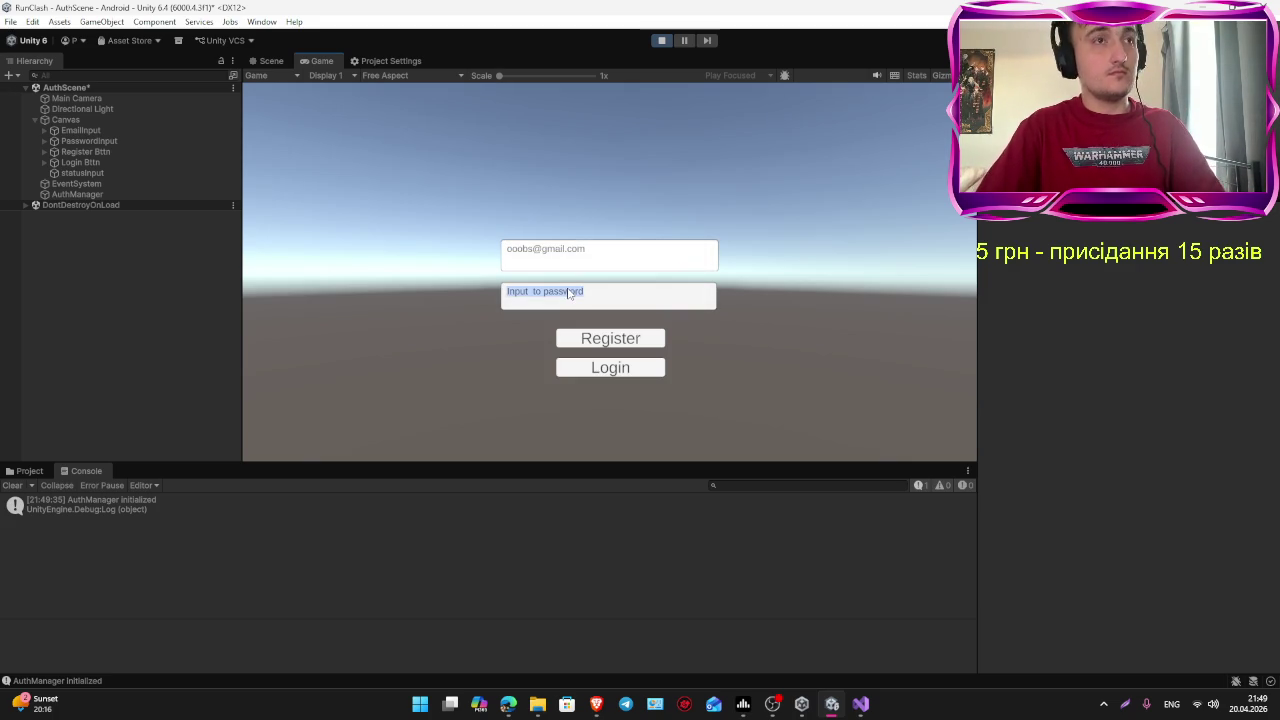
{"action": "left_click", "coordinate": [646, 368]}
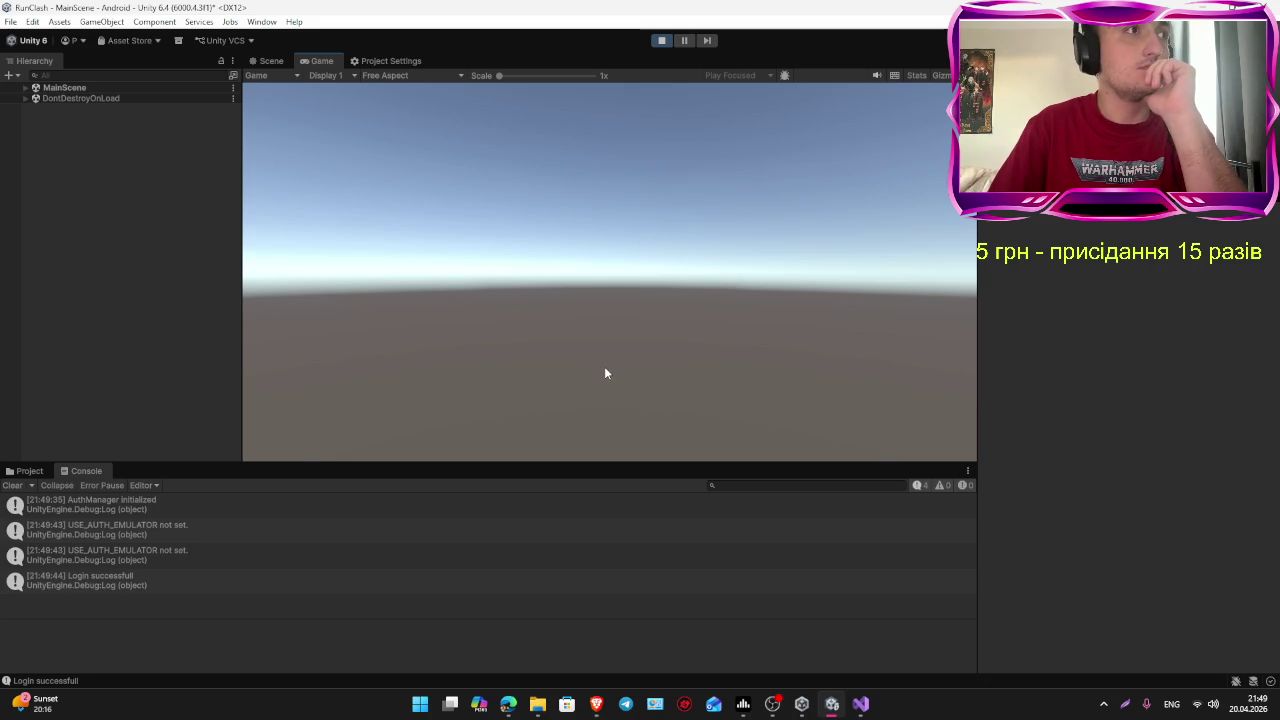
{"action": "left_click", "coordinate": [658, 44]}
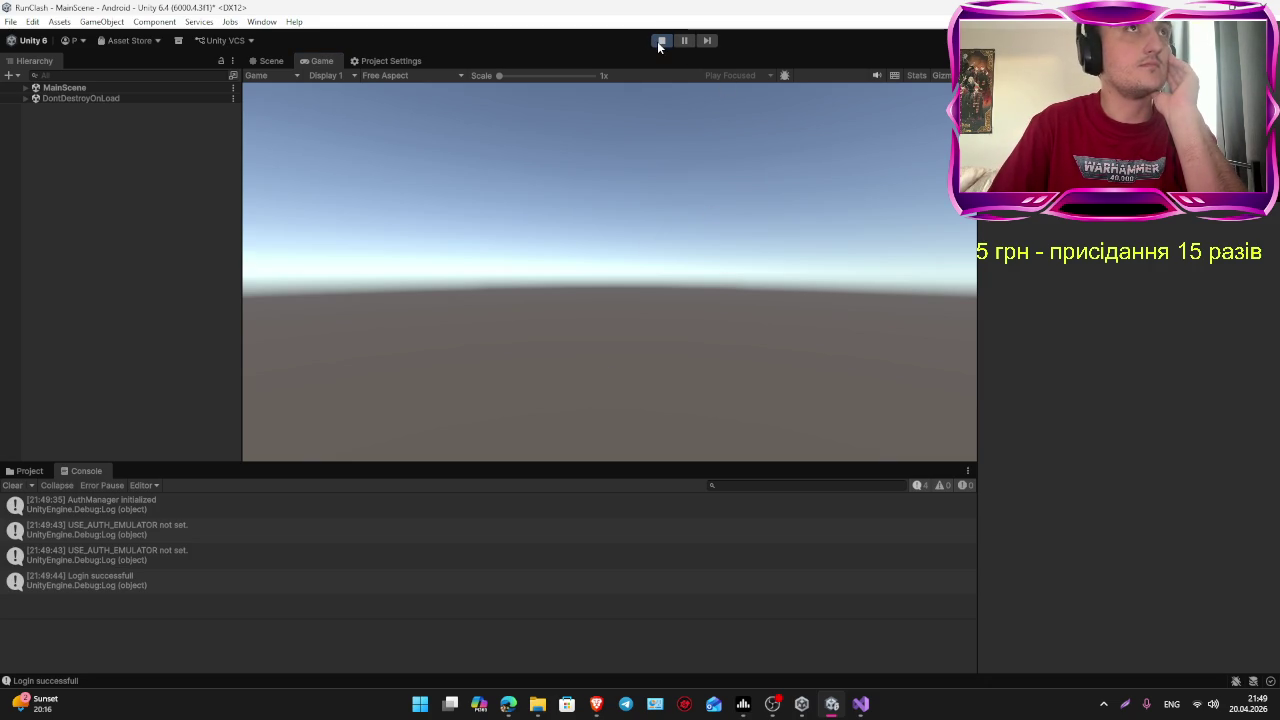